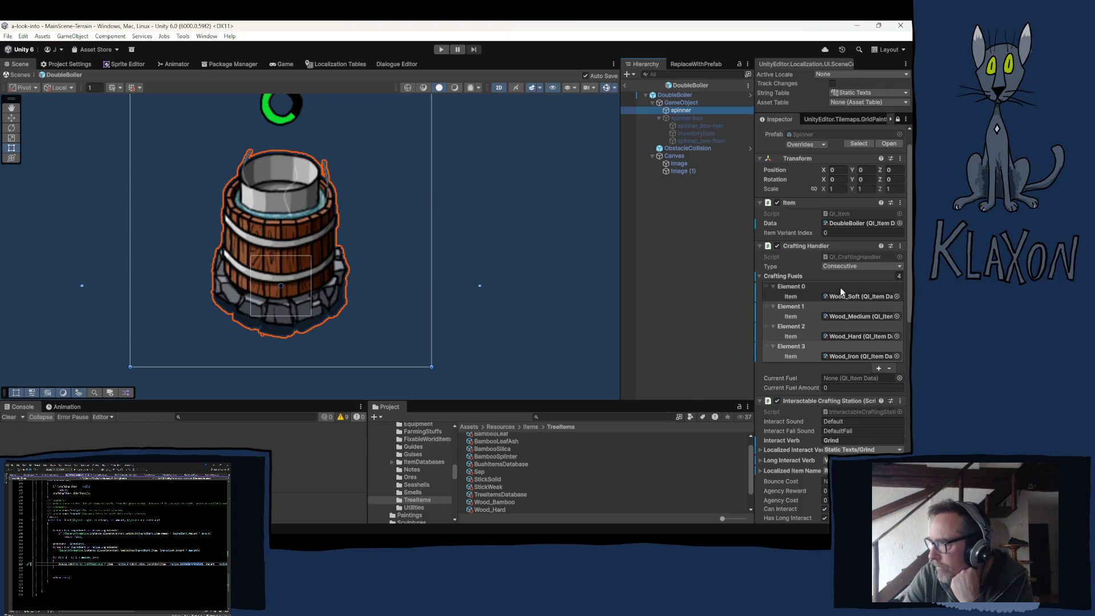
Add a fifth Crafting Fuels entry, Element 4, and expand it
left_click(879, 368)
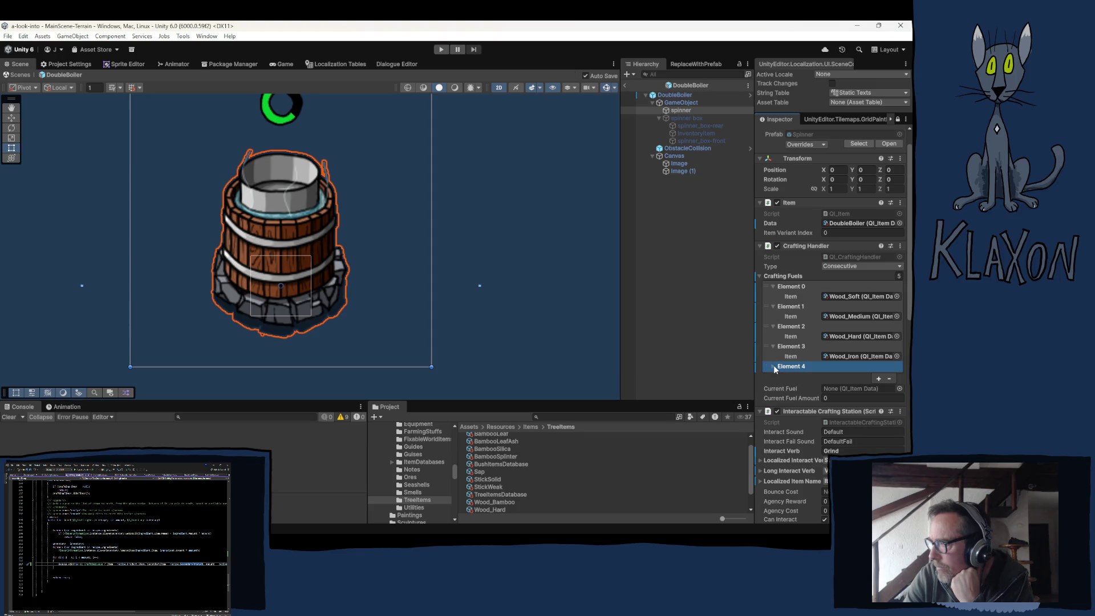
left_click(774, 367)
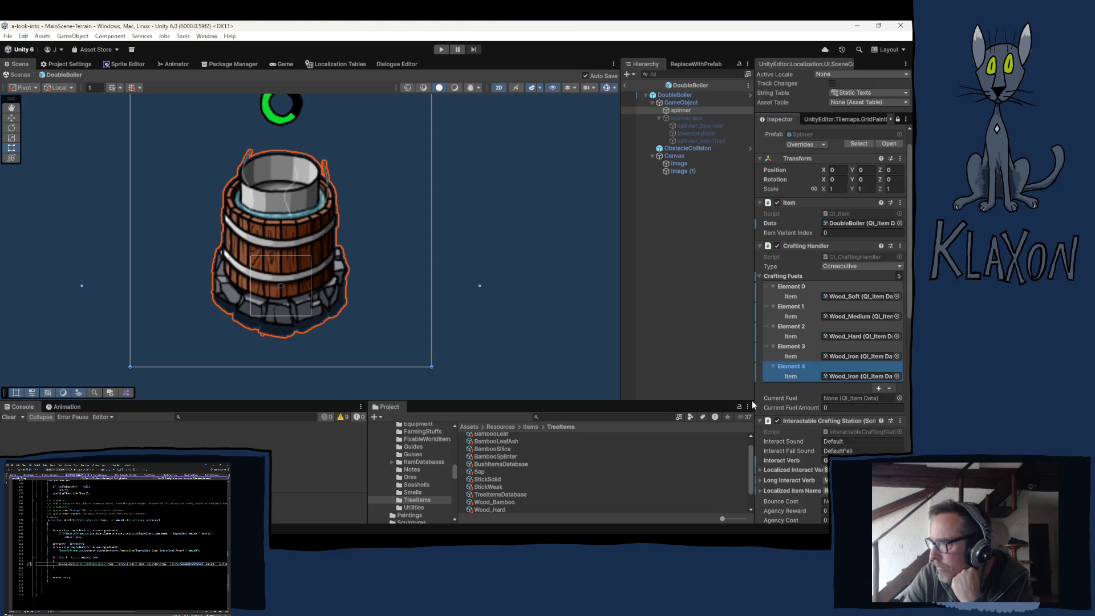
scroll(566, 488, "up", 1)
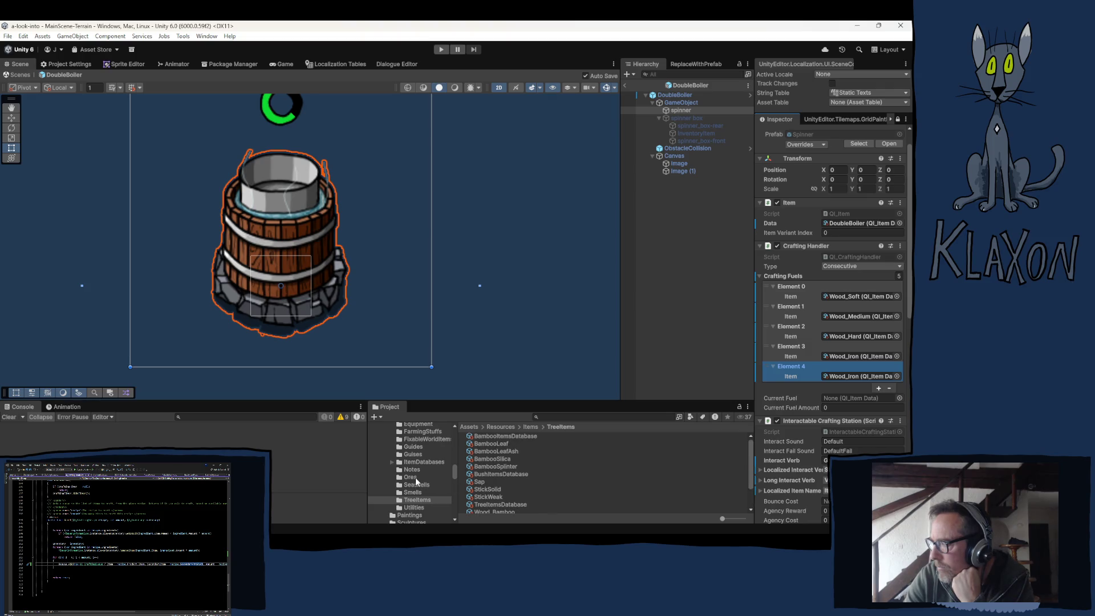
scroll(417, 482, "up", 5)
scroll(417, 482, "up", 2)
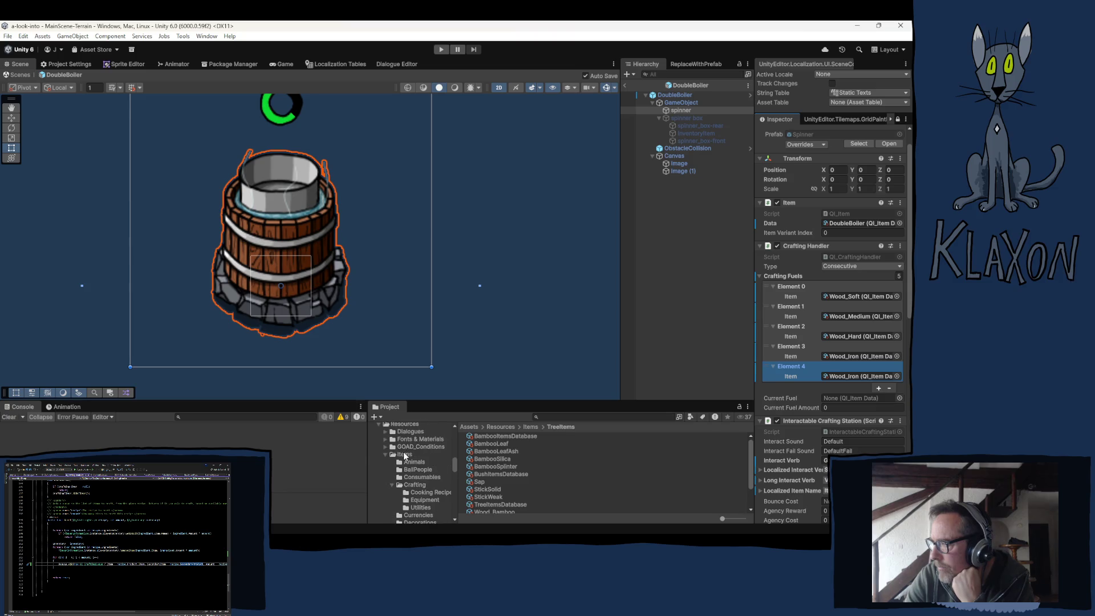
Assign the Charcoal item asset to the new Element 4 fuel
left_click(405, 455)
scroll(535, 483, "down", 3)
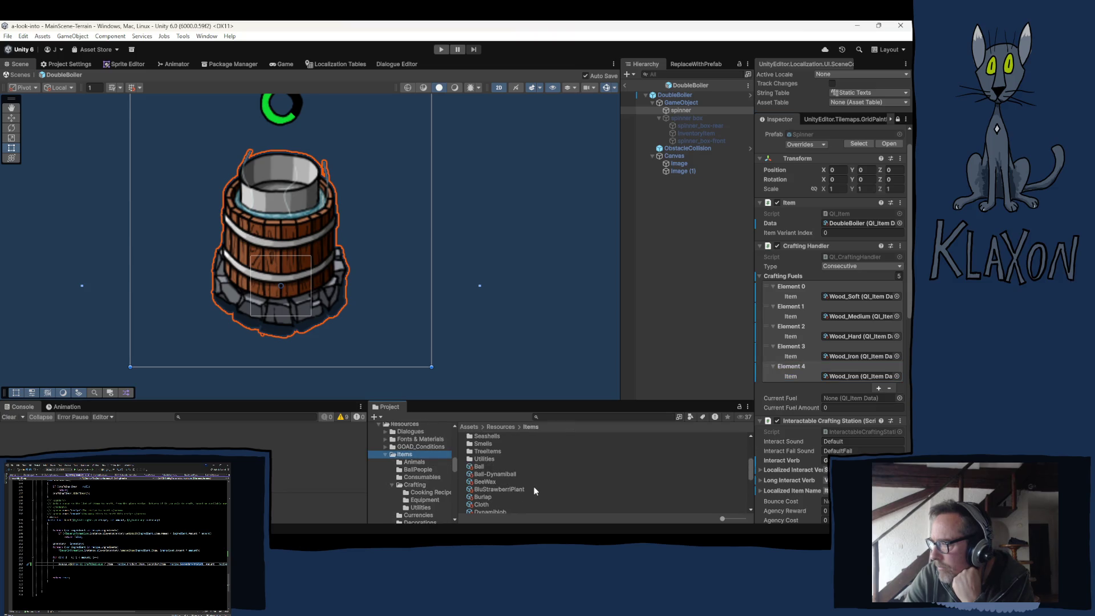
scroll(534, 488, "down", 3)
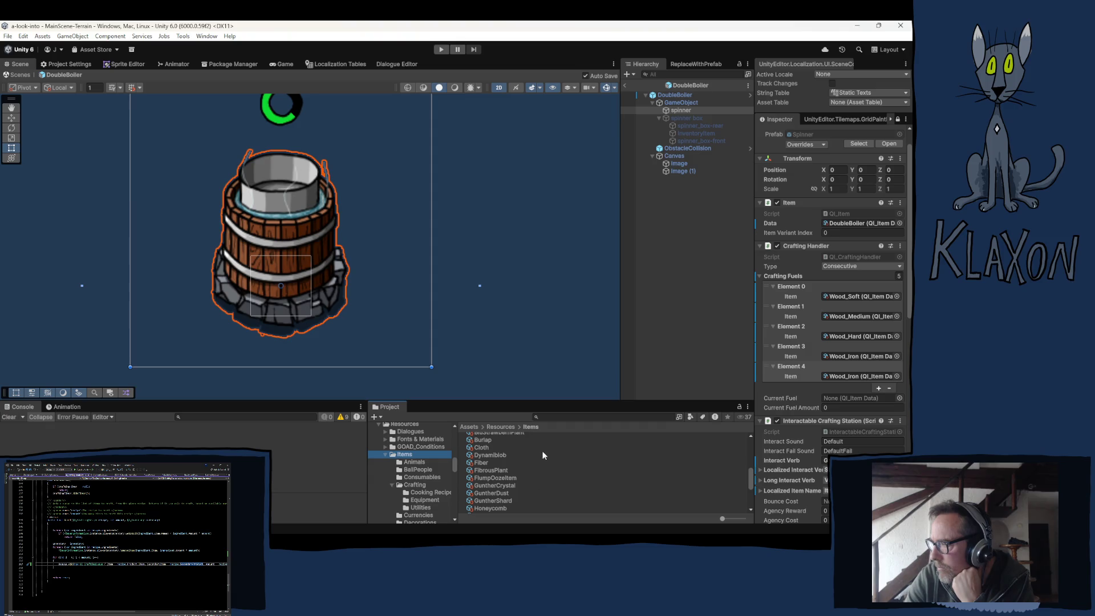
left_click(576, 418)
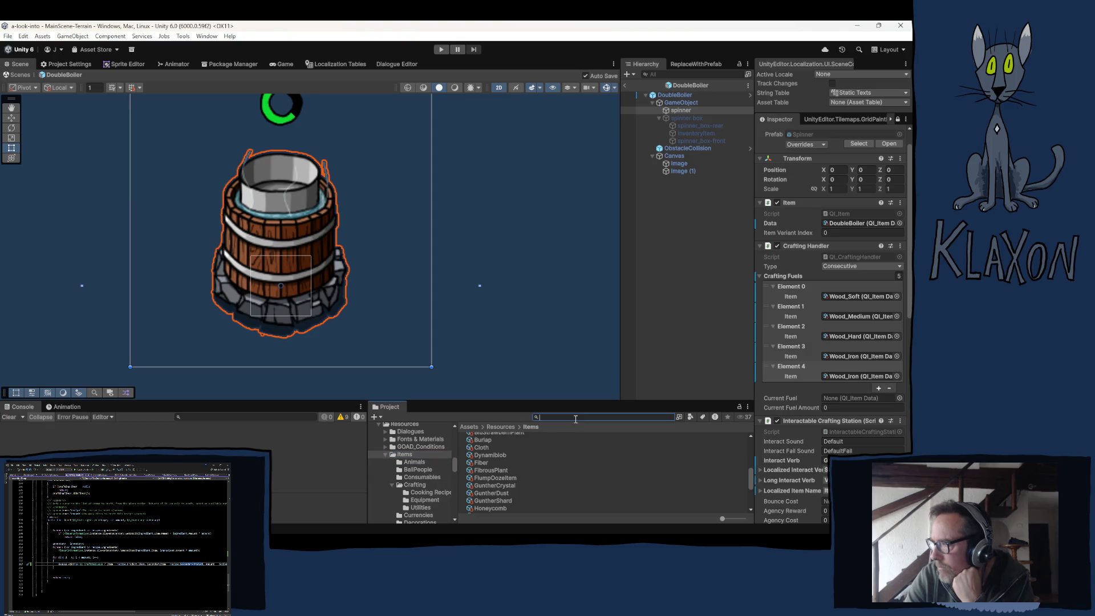
left_click(877, 377)
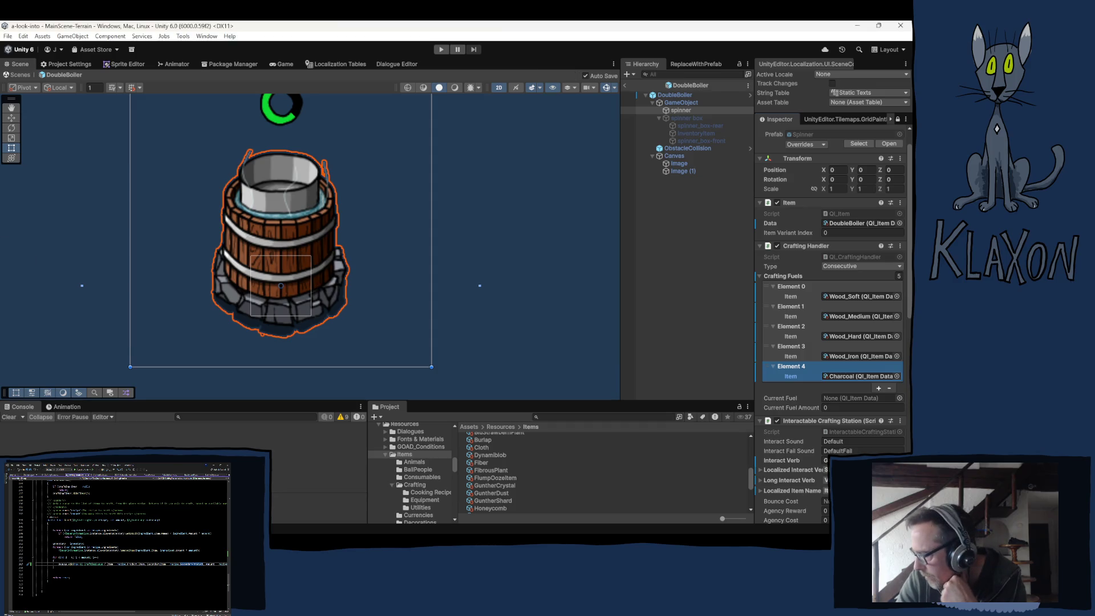
left_click(841, 375)
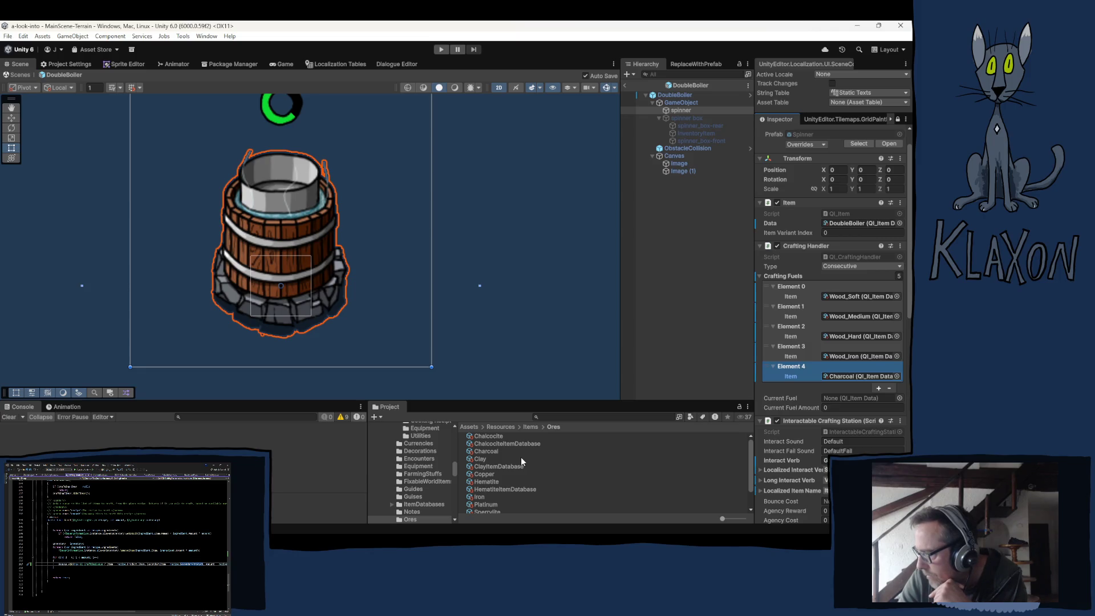
Inspect the Wood_Hard and Wood_Iron item data from TreeItems
left_click(858, 356)
left_click(488, 496)
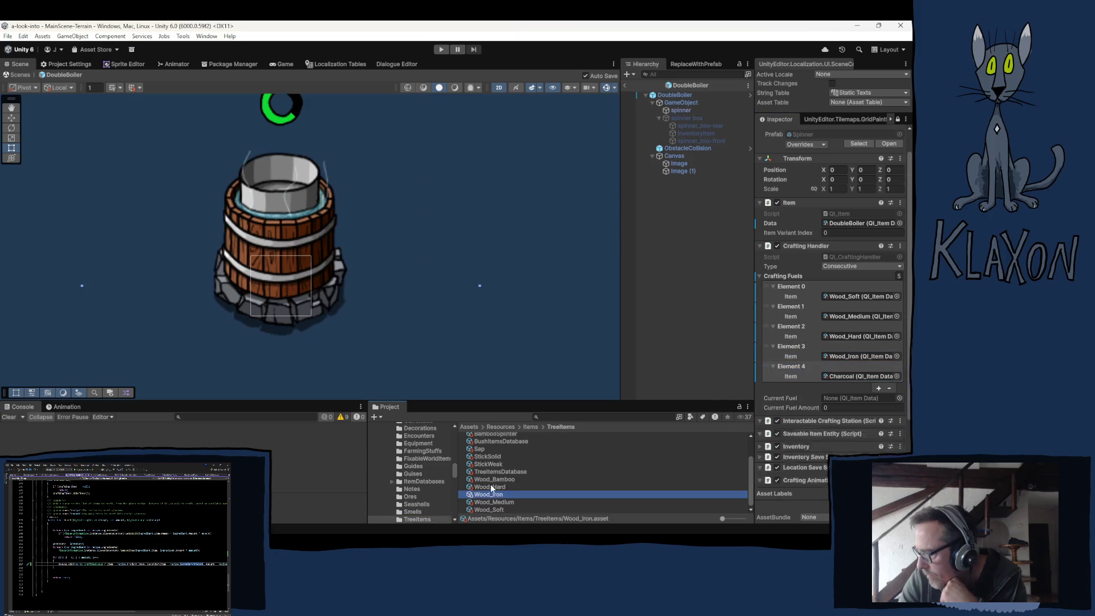
left_click(490, 488)
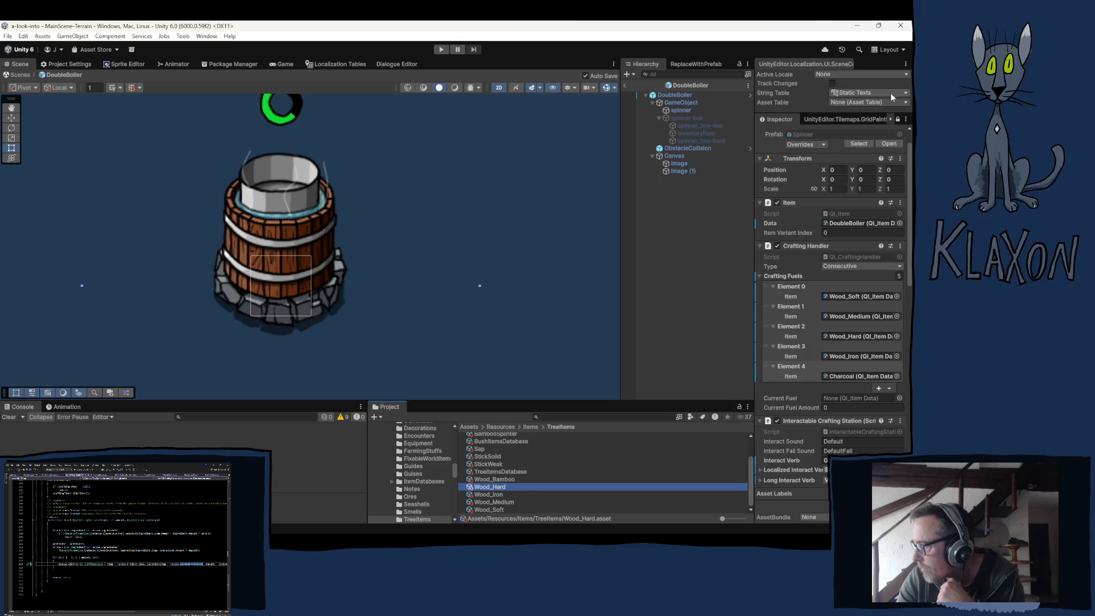
left_click(898, 119)
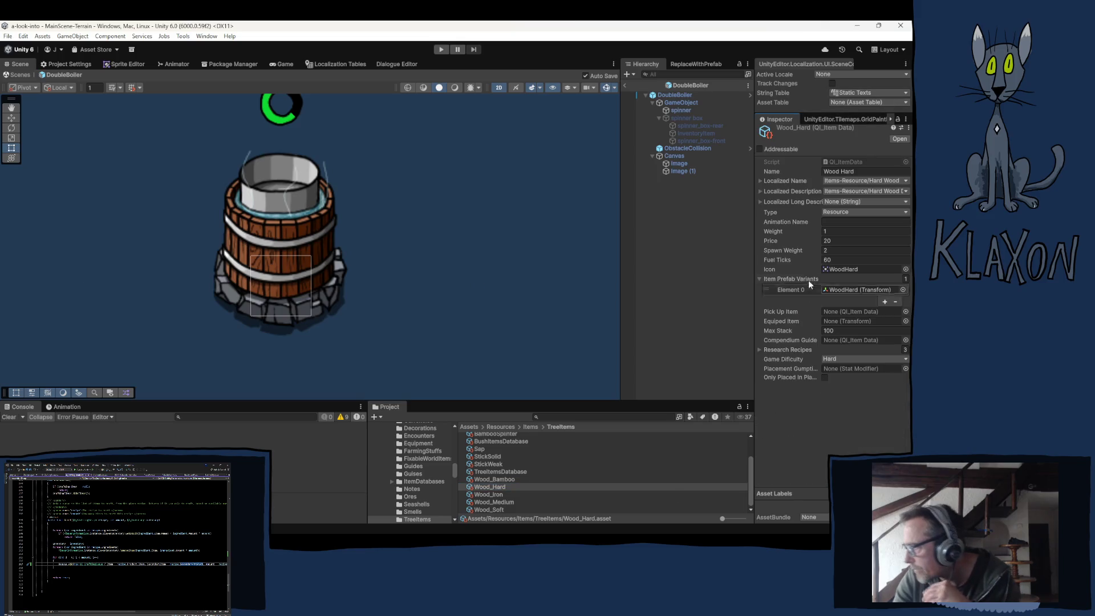
mouse_move(553, 522)
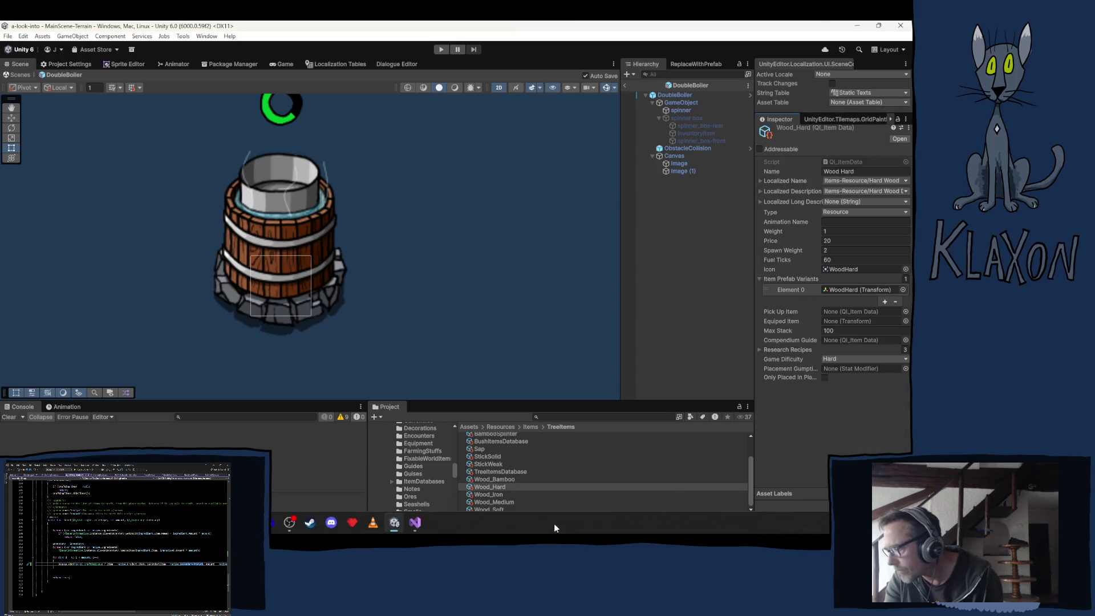
left_click(482, 494)
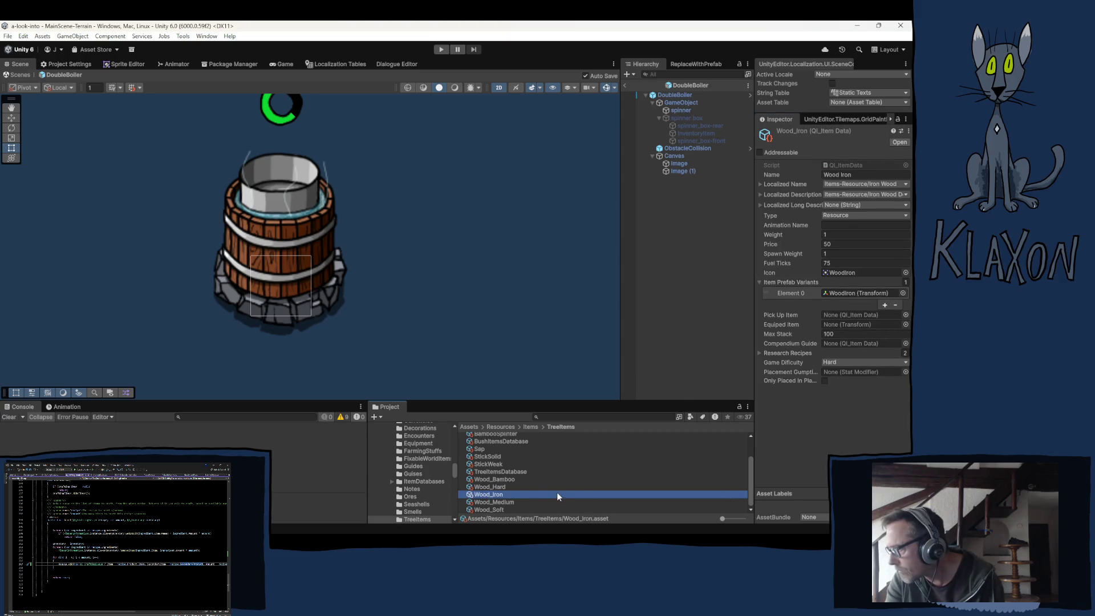
Inspect the Charcoal item data in Ores, then clear the selection
scroll(529, 489, "up", 2)
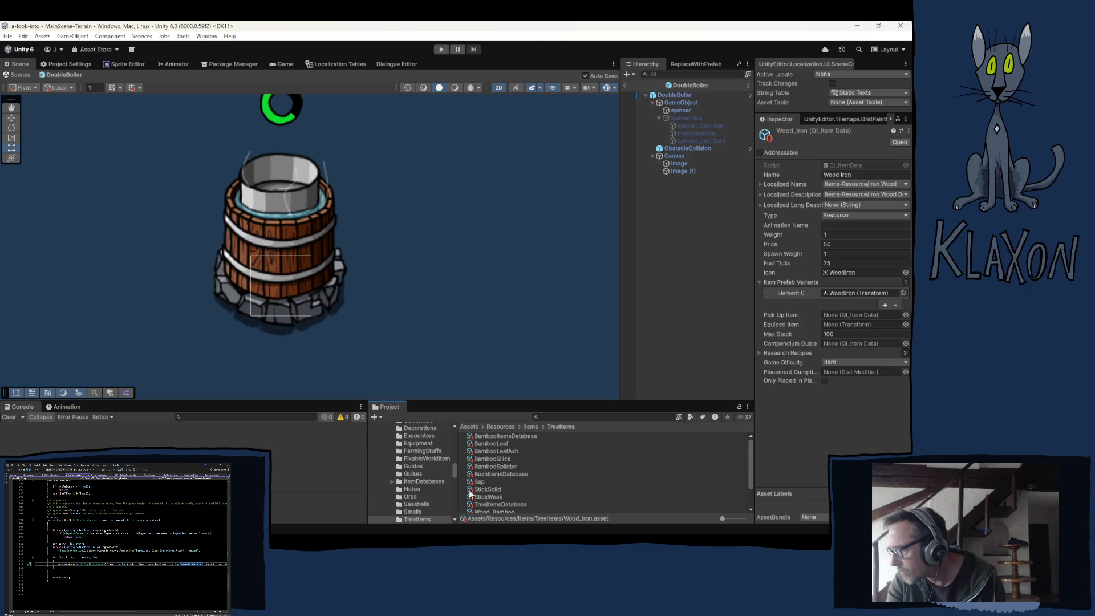
left_click(412, 497)
left_click(496, 444)
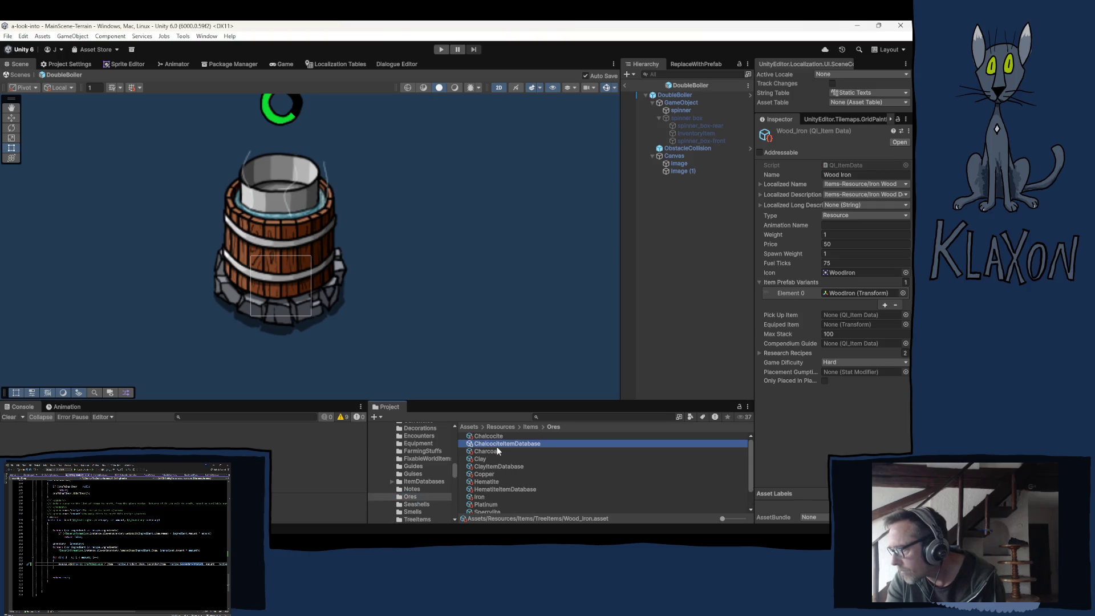
left_click(491, 452)
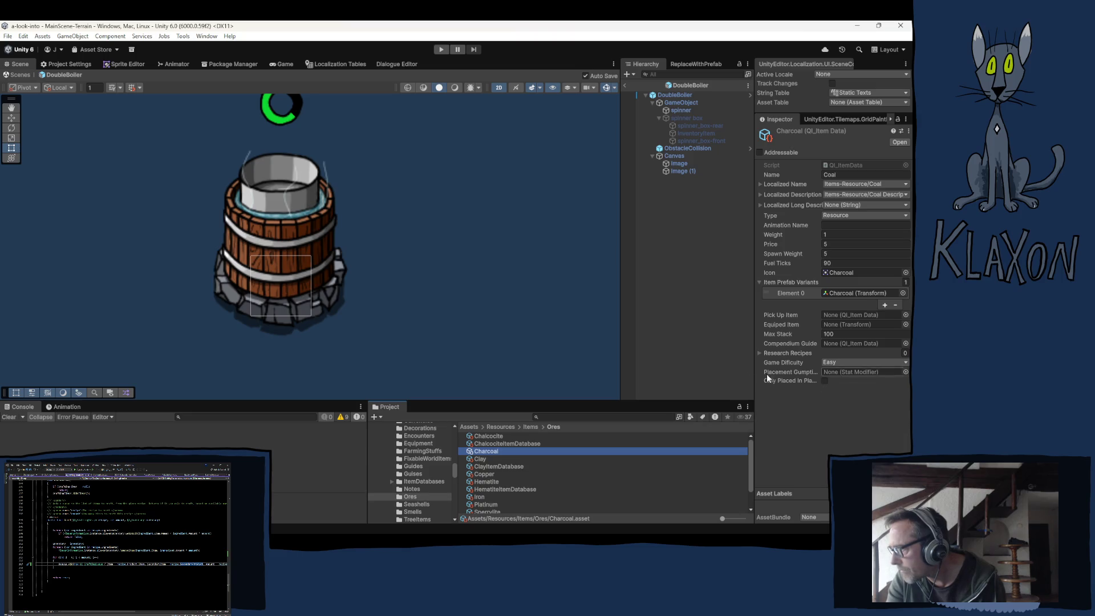
left_click(695, 331)
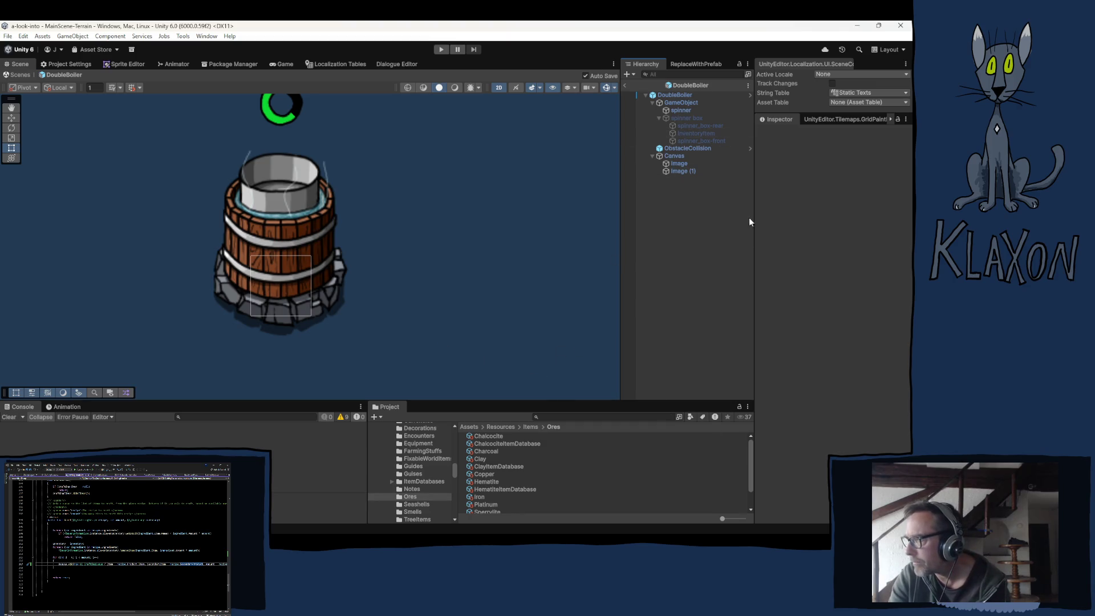
left_click(680, 95)
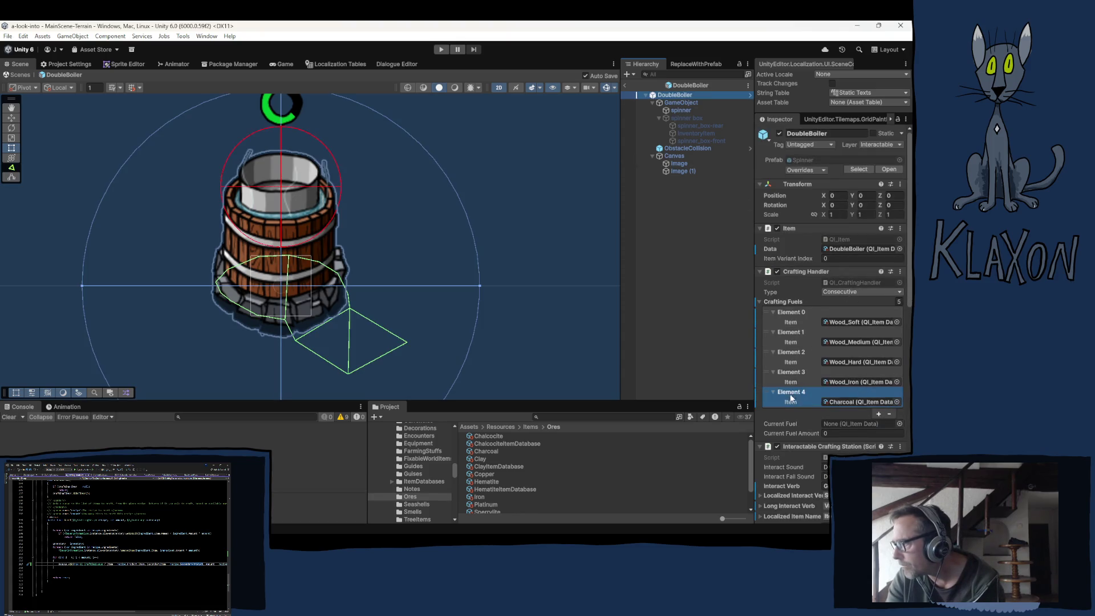
Collapse Crafting Fuels and ping MillRecipeDatabase in the CraftingDatabases folder
scroll(784, 480, "down", 3)
scroll(813, 449, "down", 5)
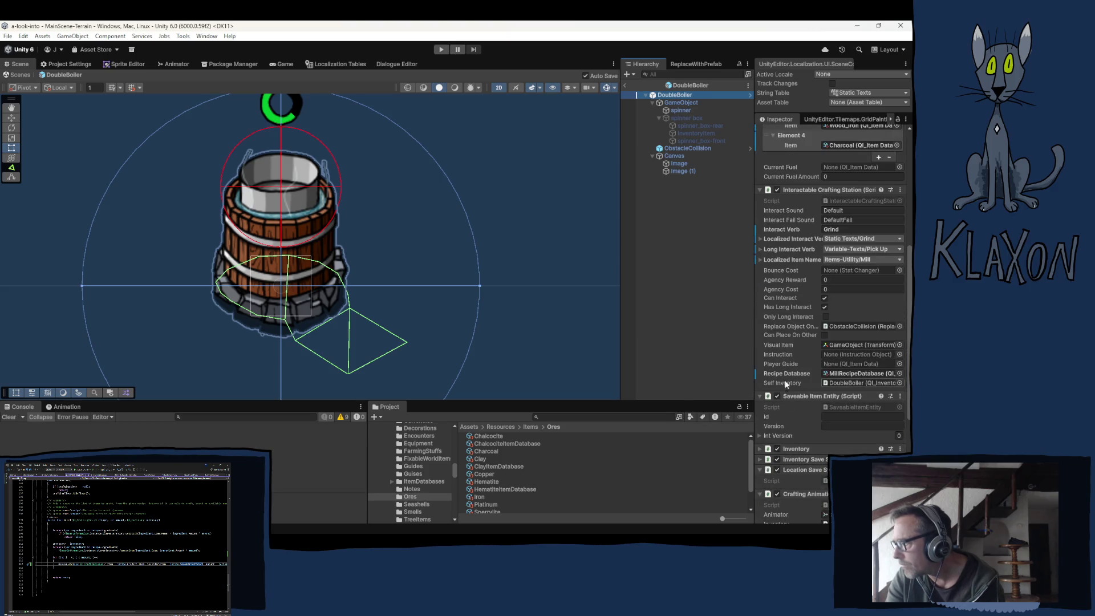
scroll(785, 376, "up", 3)
scroll(781, 376, "up", 3)
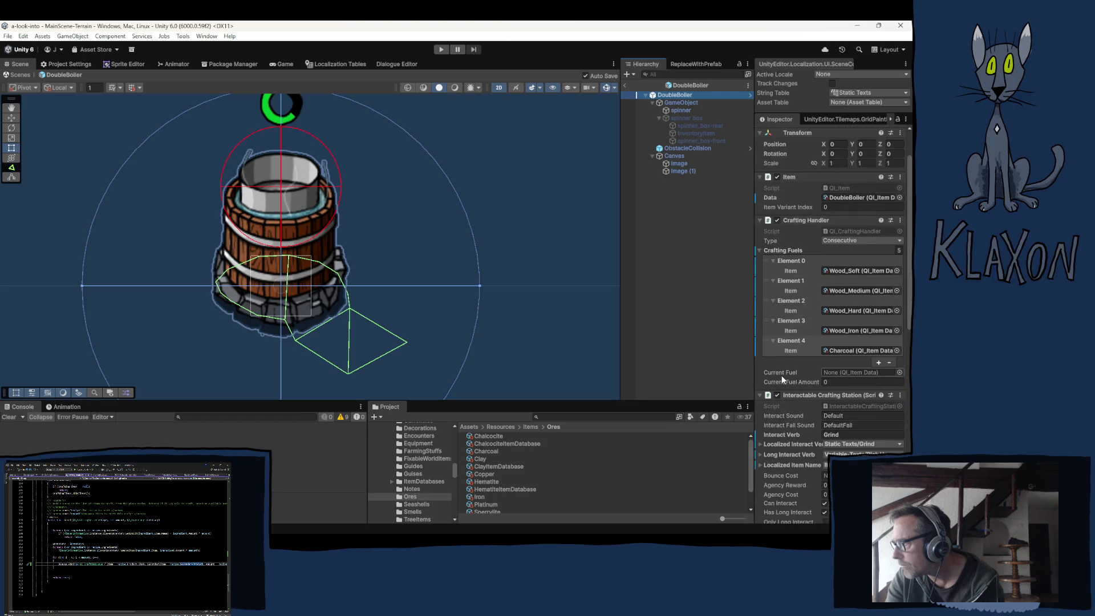
left_click(764, 250)
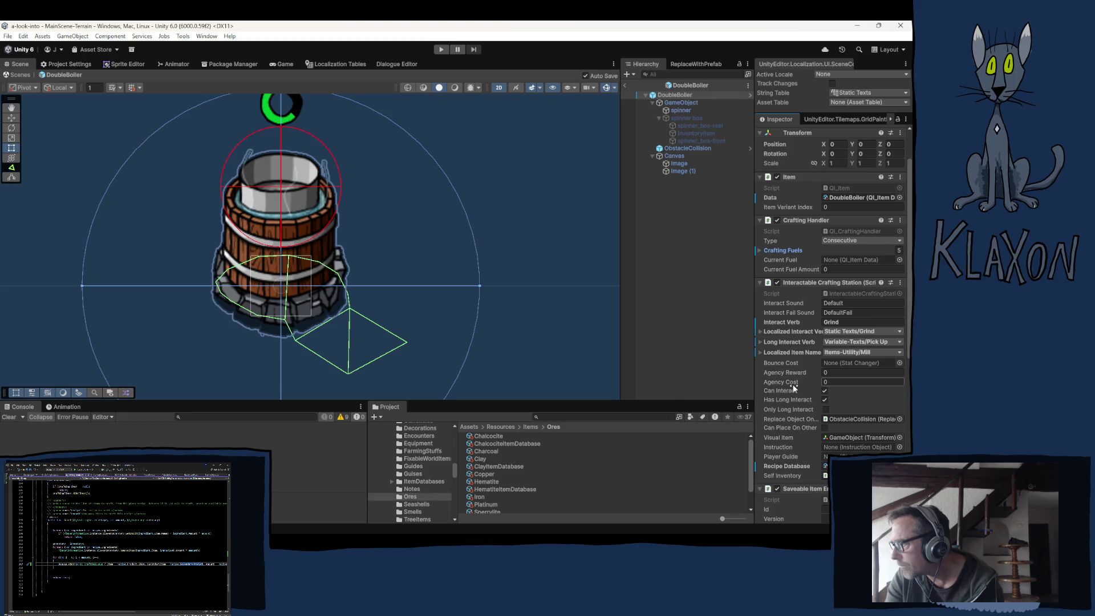
left_click(825, 466)
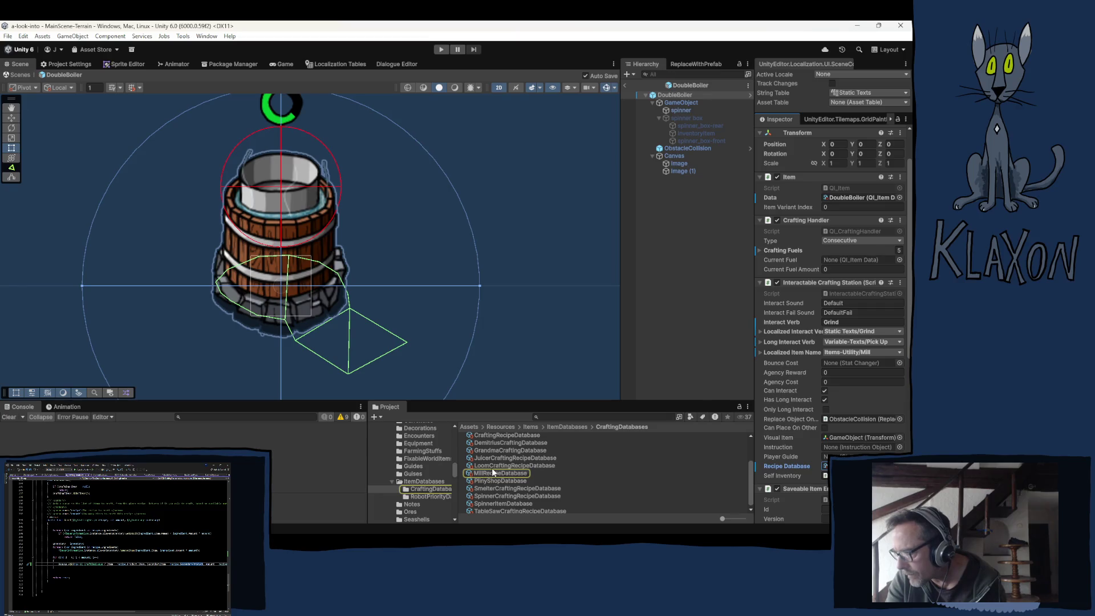
Duplicate MillRecipeDatabase as DoubleBoilerRecipeDatabase and remove its GuntherCrystalDust recipe
left_click(485, 473)
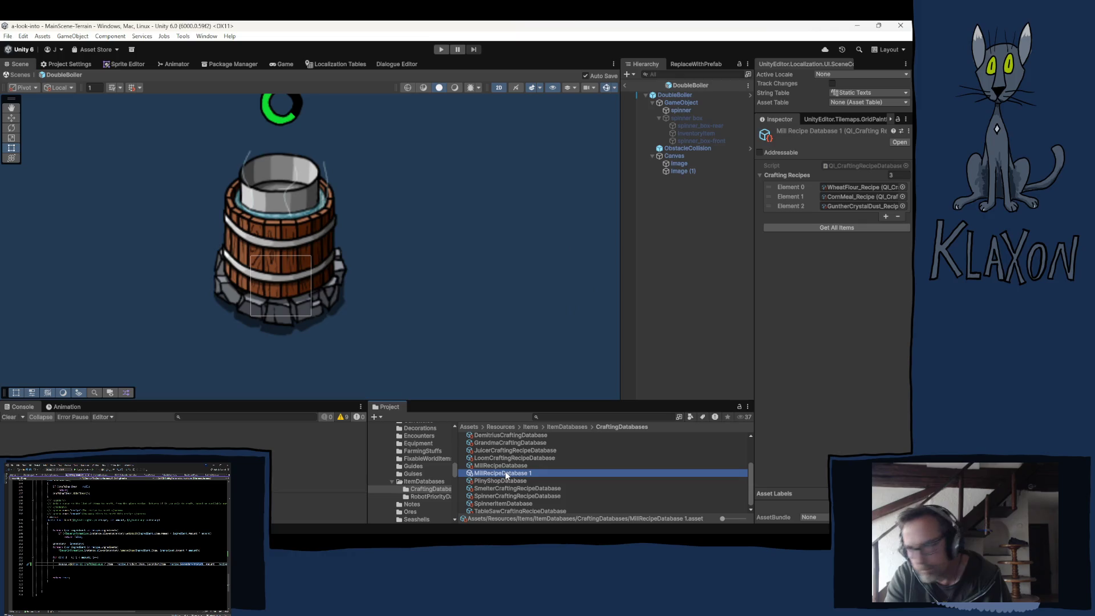
left_click(496, 475)
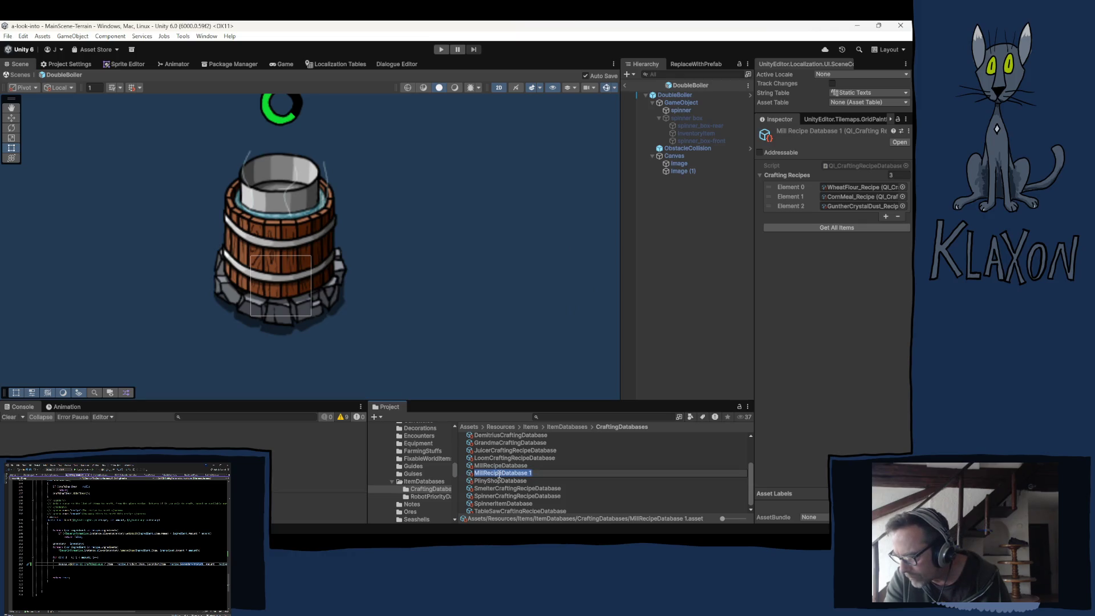
left_click_drag(484, 474, 474, 478)
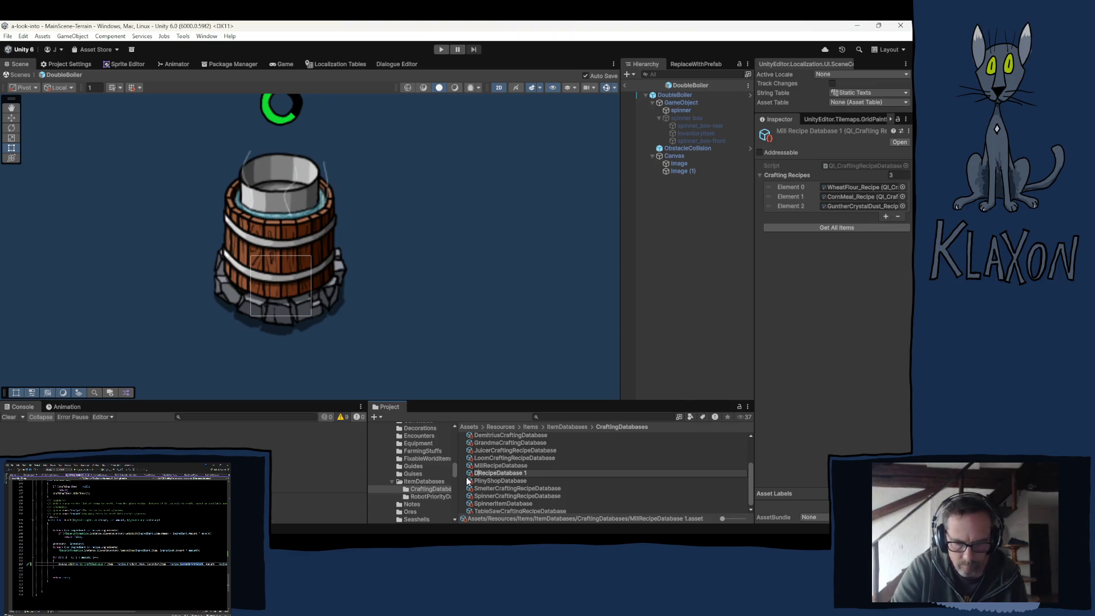
type("DoubleBoiler")
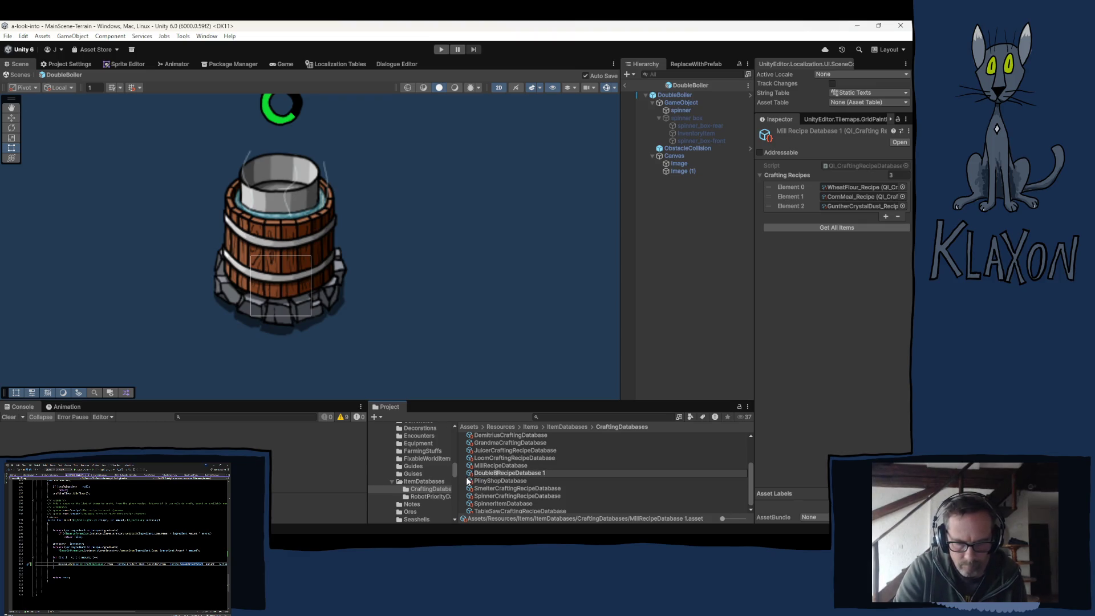
left_click(565, 473)
key("BackSpace")
key("BackSpace")
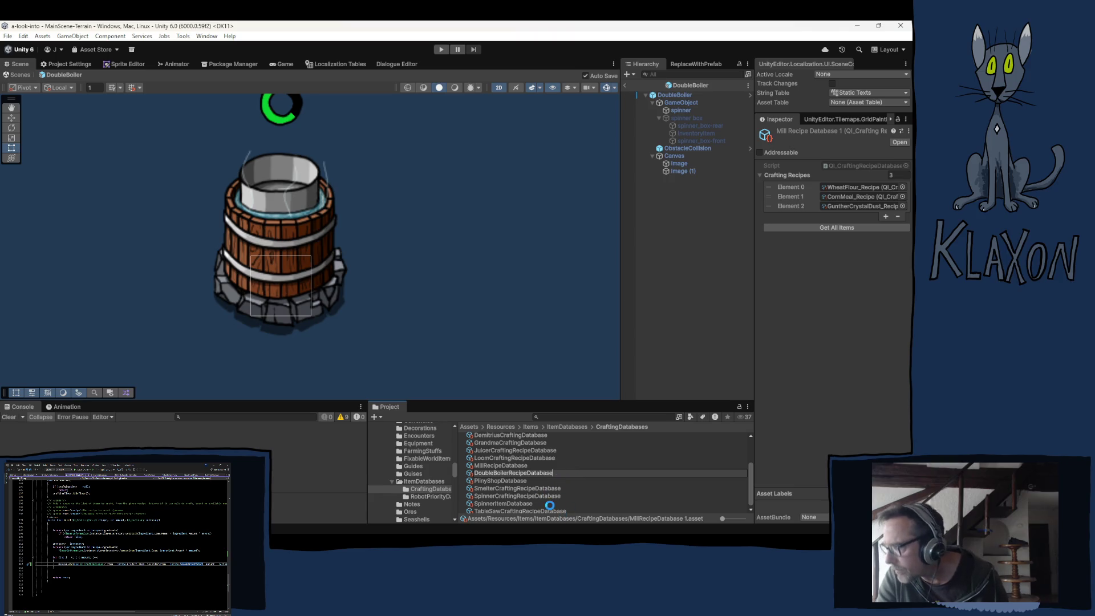
key("Return")
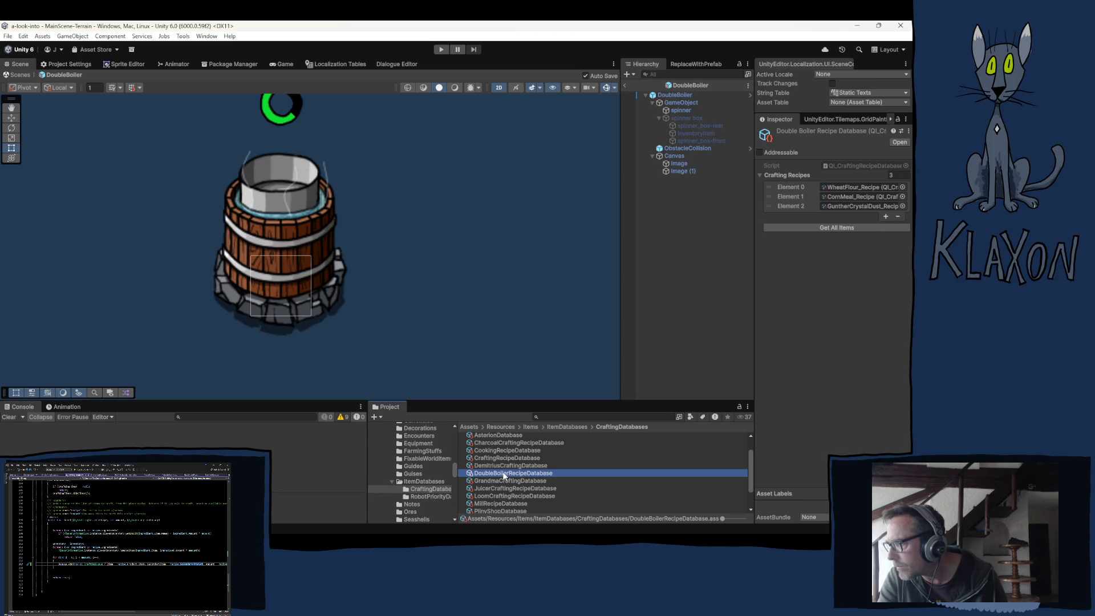
left_click(898, 216)
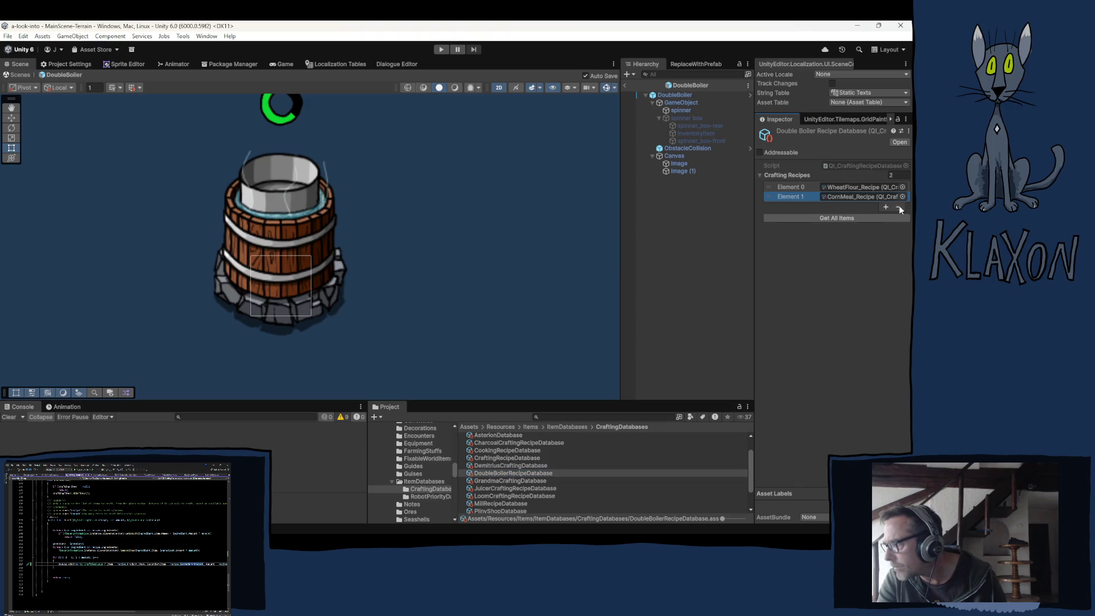
Remove CornMeal_Recipe and replace WheatFlour_Recipe with HoneycombSeparation_Recipe in Element 0
left_click(898, 207)
left_click(861, 187)
scroll(513, 464, "up", 4)
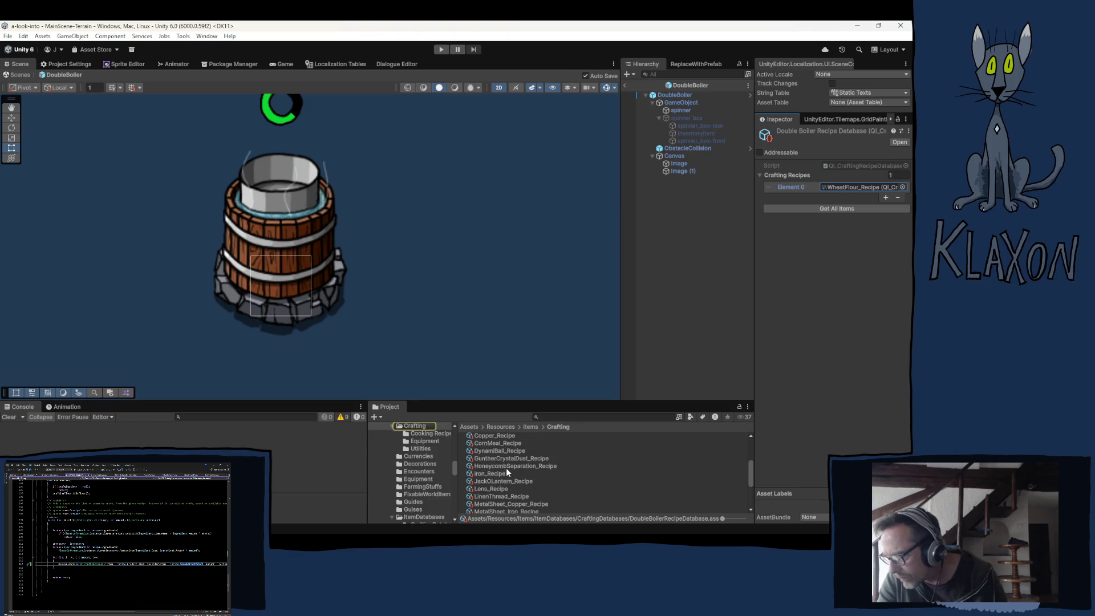
mouse_move(536, 466)
left_mouse_down()
mouse_move(845, 188)
mouse_move(833, 196)
left_mouse_up()
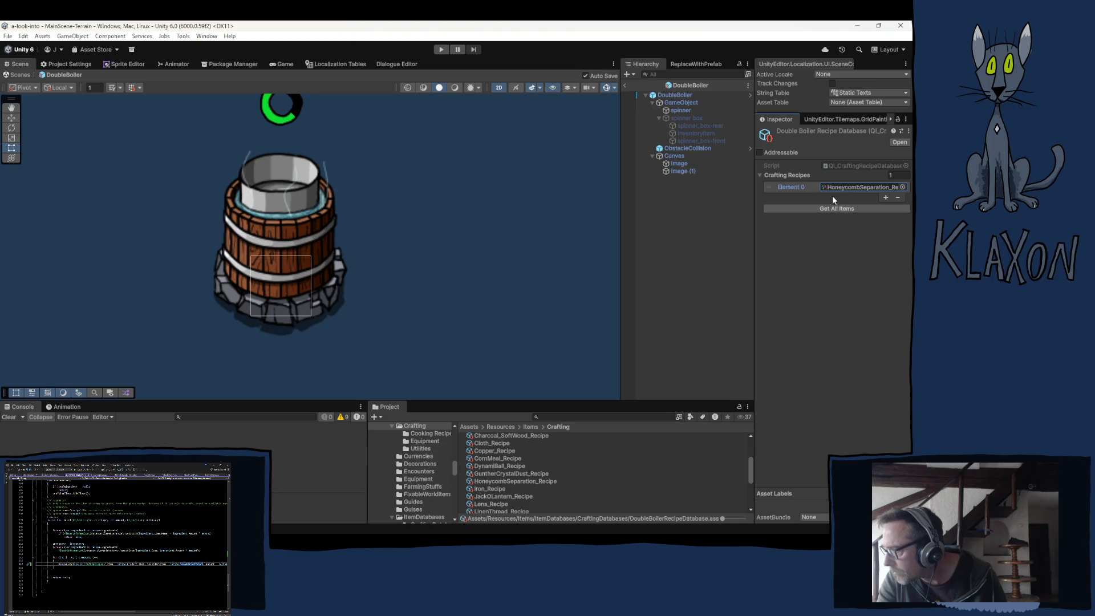
left_click(799, 255)
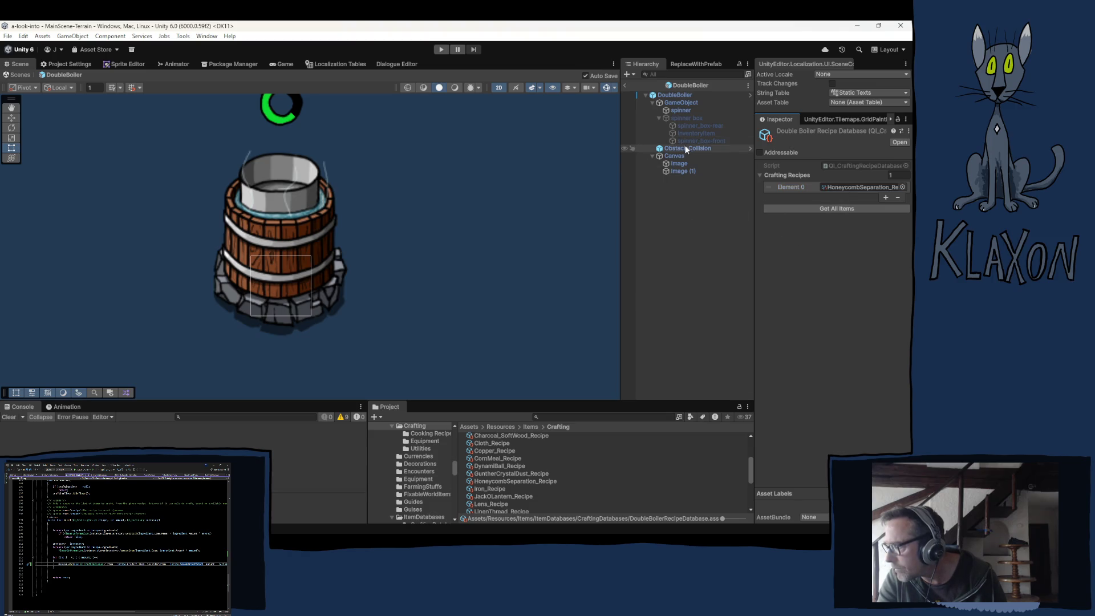
Refill All-CraftingRecipes with Get All Items so it lists all 78 recipes
left_click(846, 166)
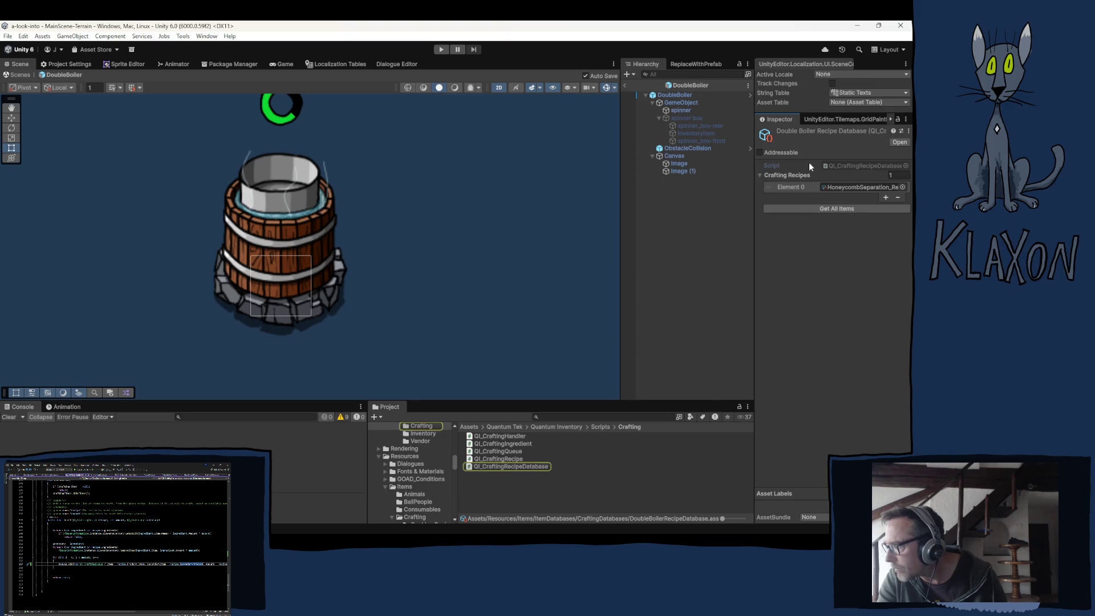
scroll(408, 482, "down", 3)
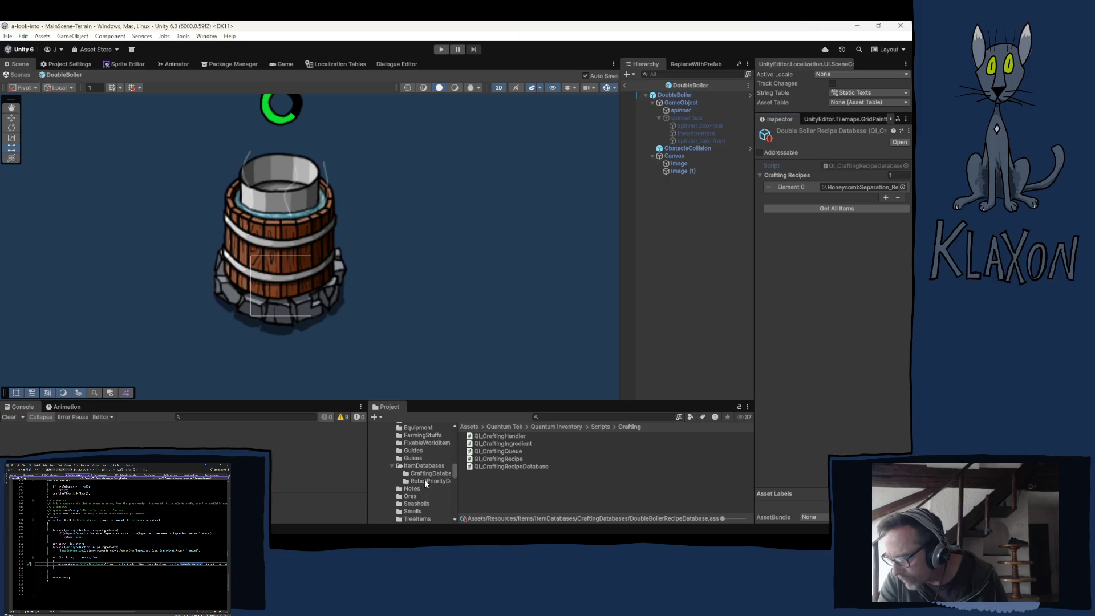
left_click(434, 475)
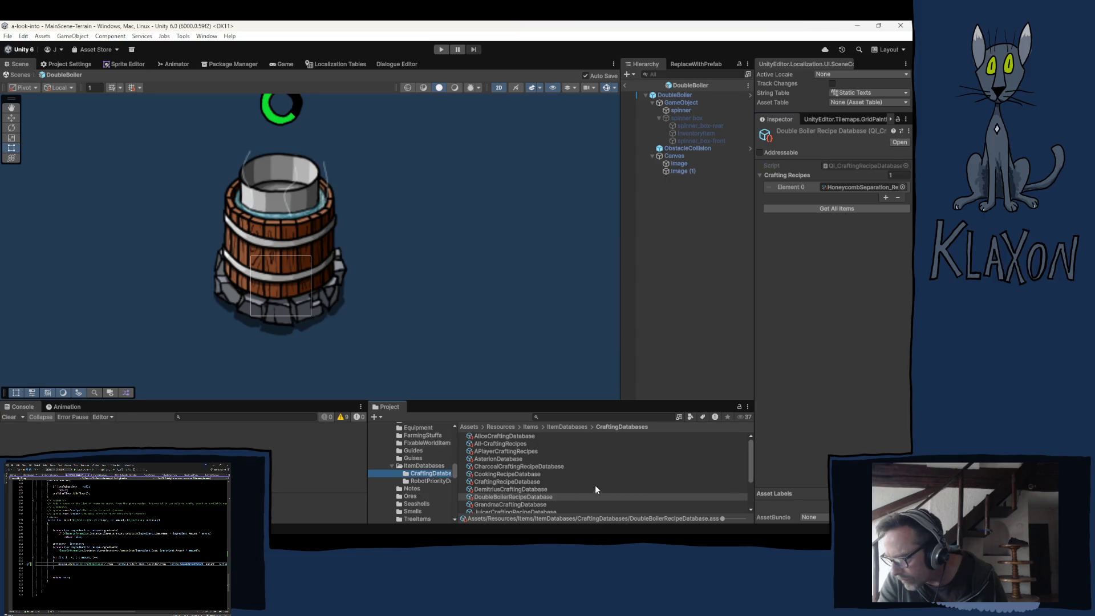
left_click(521, 444)
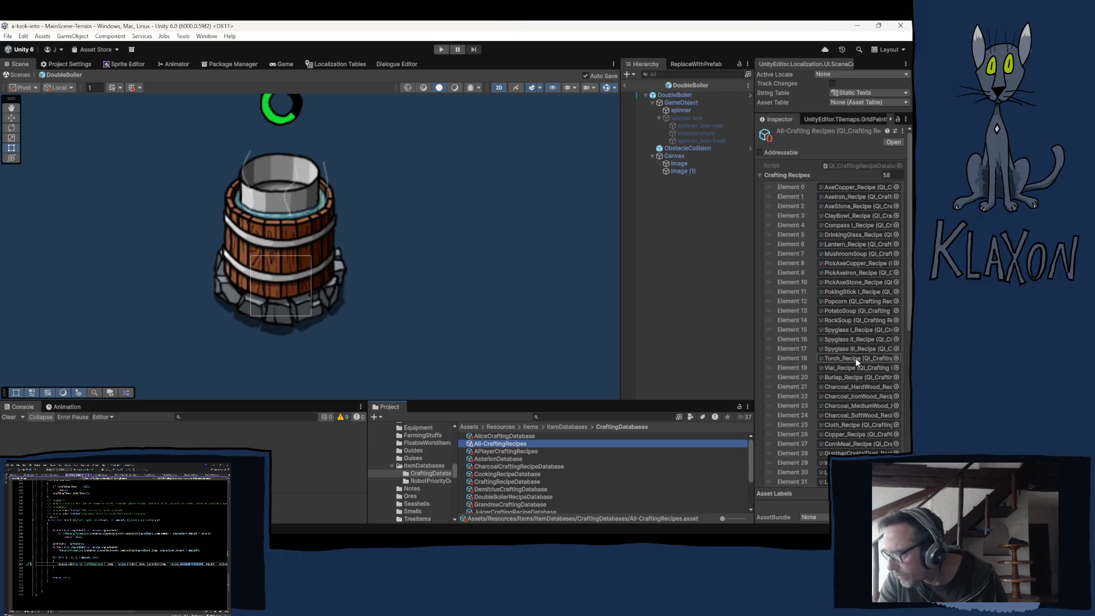
scroll(803, 393, "down", 5)
left_click(798, 478)
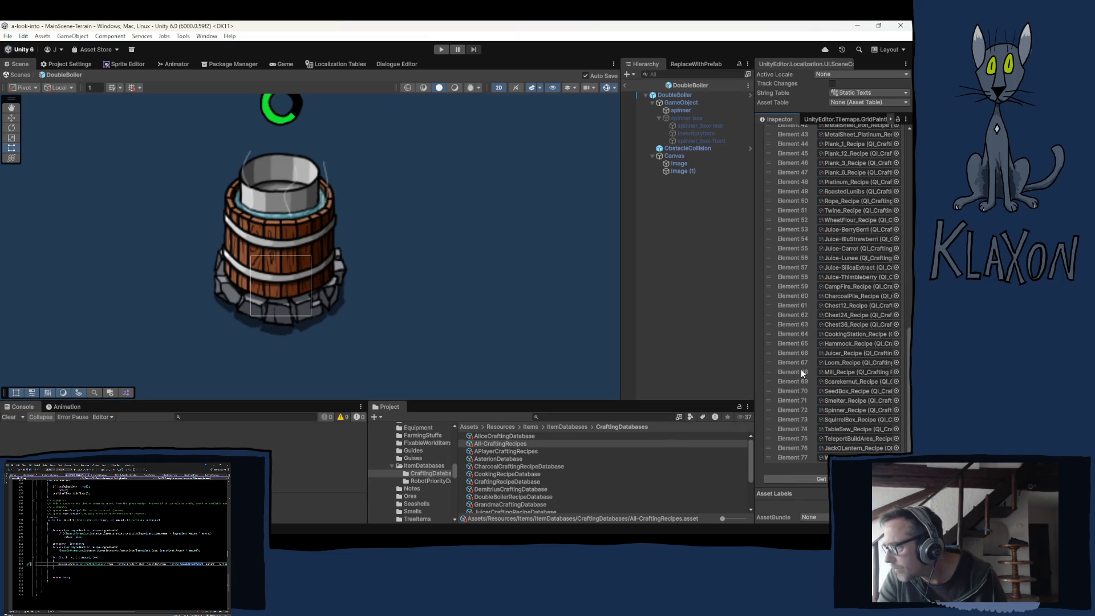
scroll(801, 368, "up", 5)
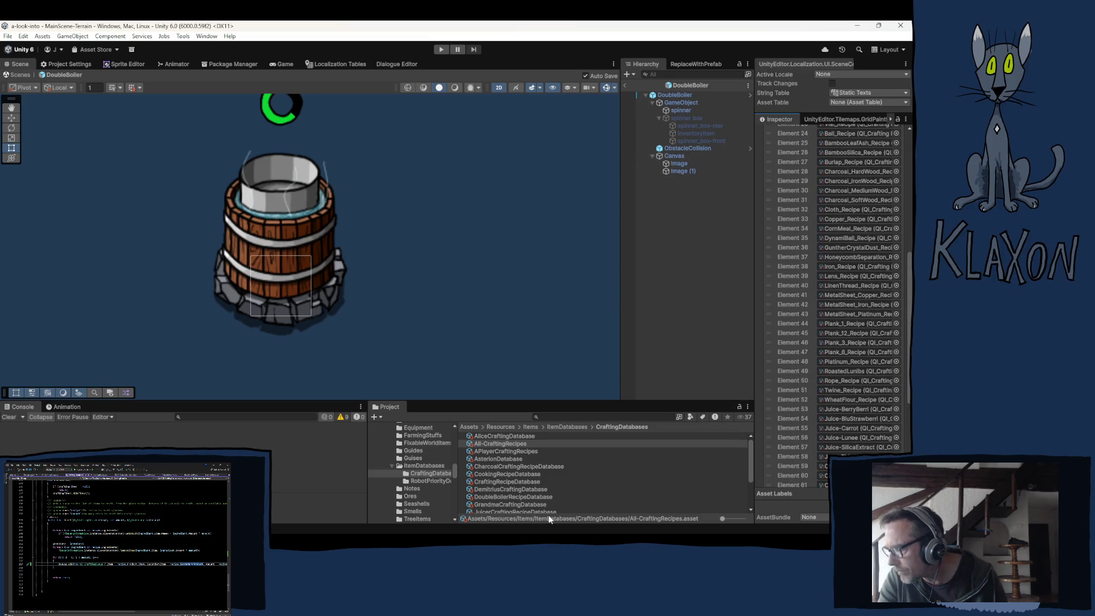
left_click(678, 96)
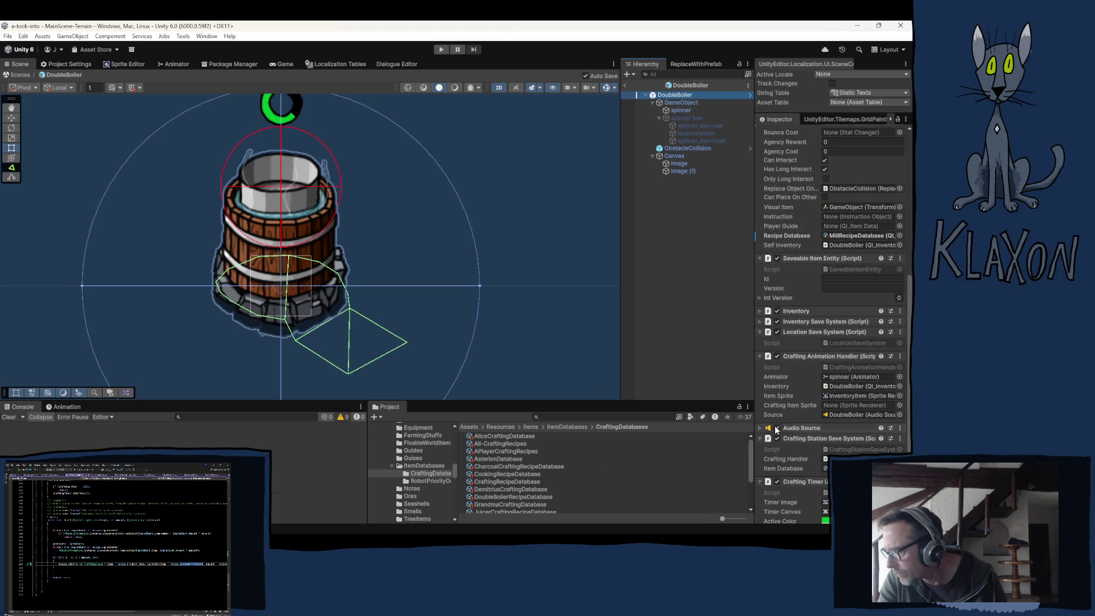
Set the DoubleBoiler's Recipe Database to DoubleBoilerRecipeDatabase
left_click(839, 234)
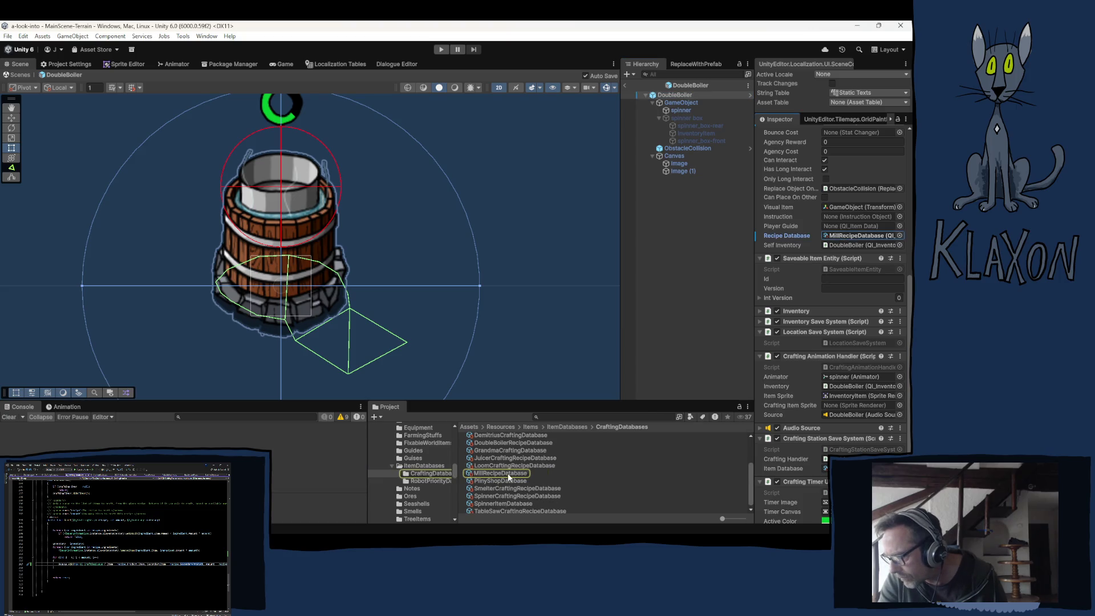
scroll(503, 442, "up", 2)
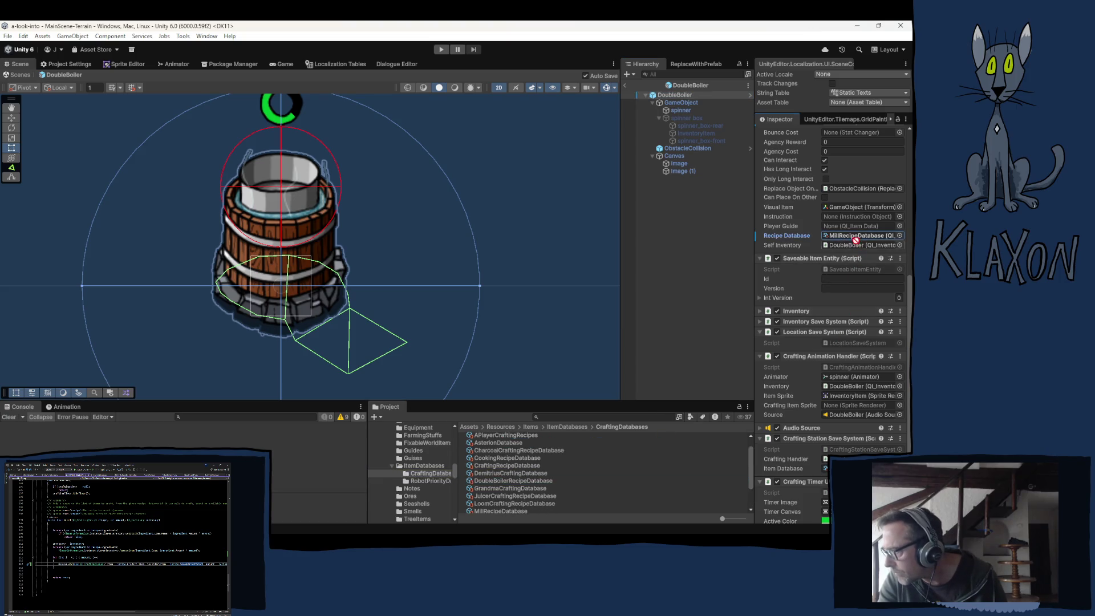
left_click_drag(848, 238, 849, 237)
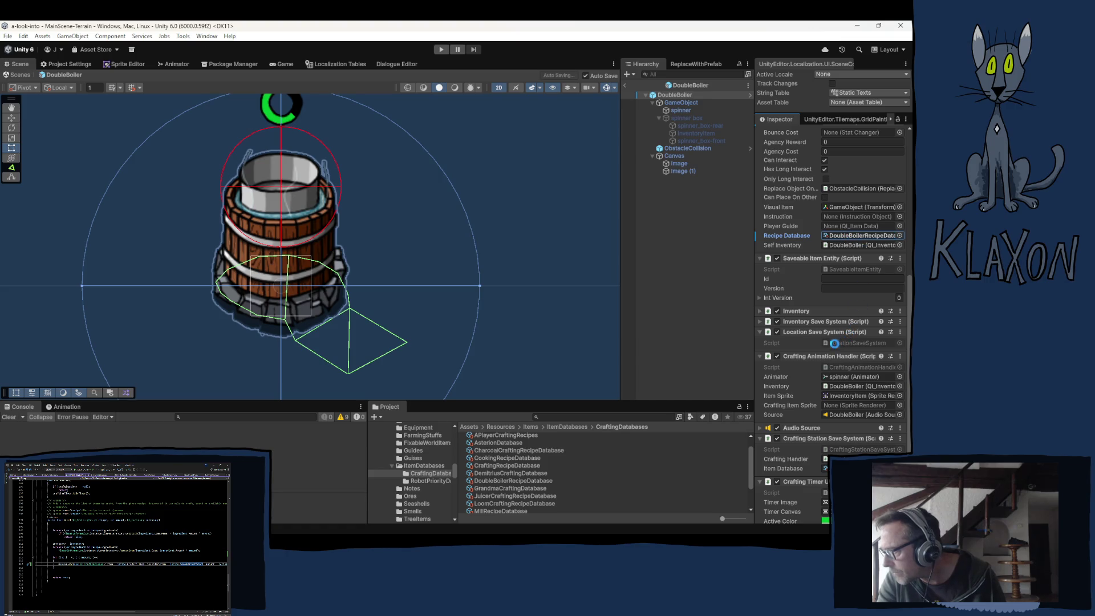
Rename the Inventory from Grain Mill to DoubleBoiler
left_click(798, 311)
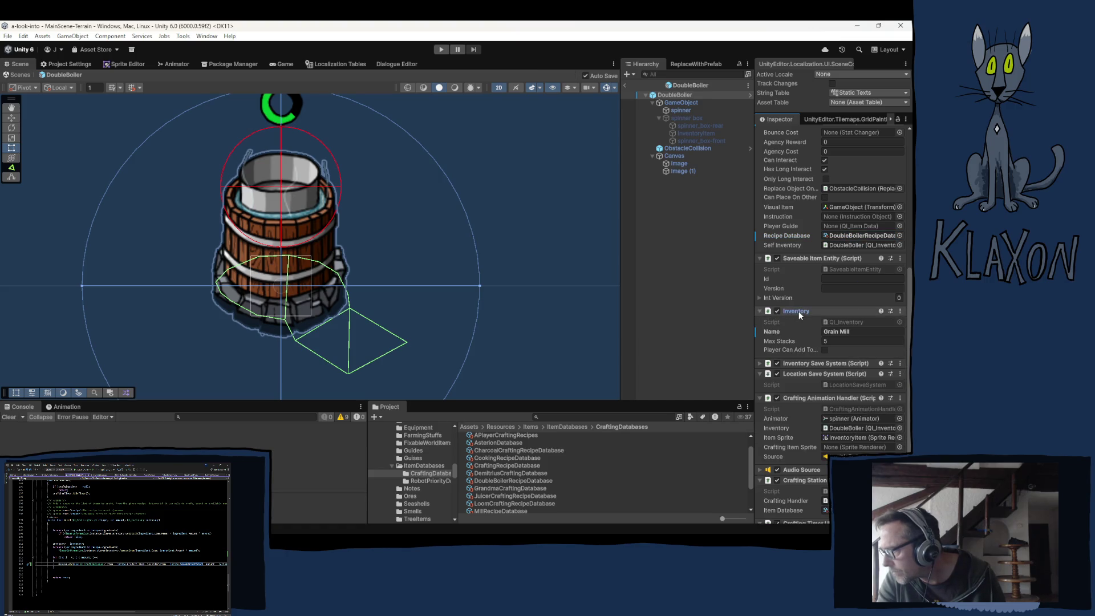
left_click(845, 333)
type("D")
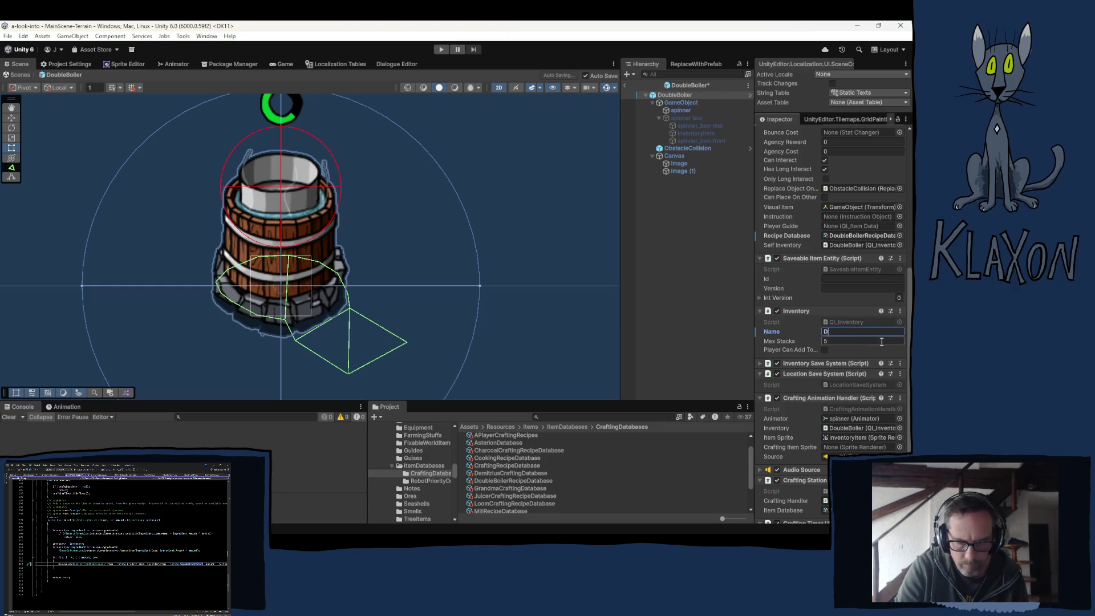
type("oubleBo")
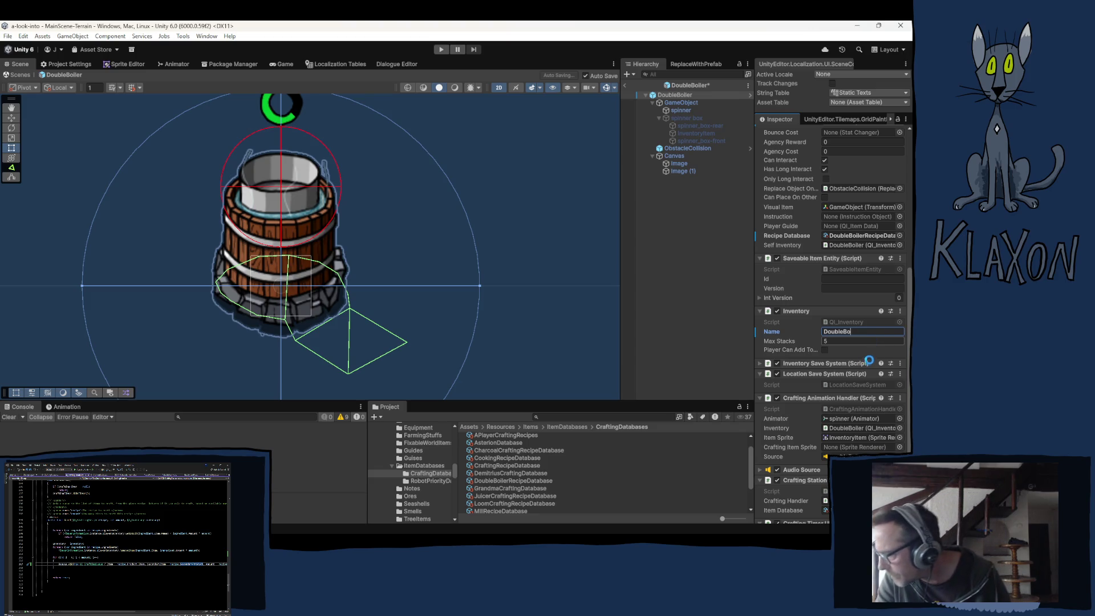
type("ile")
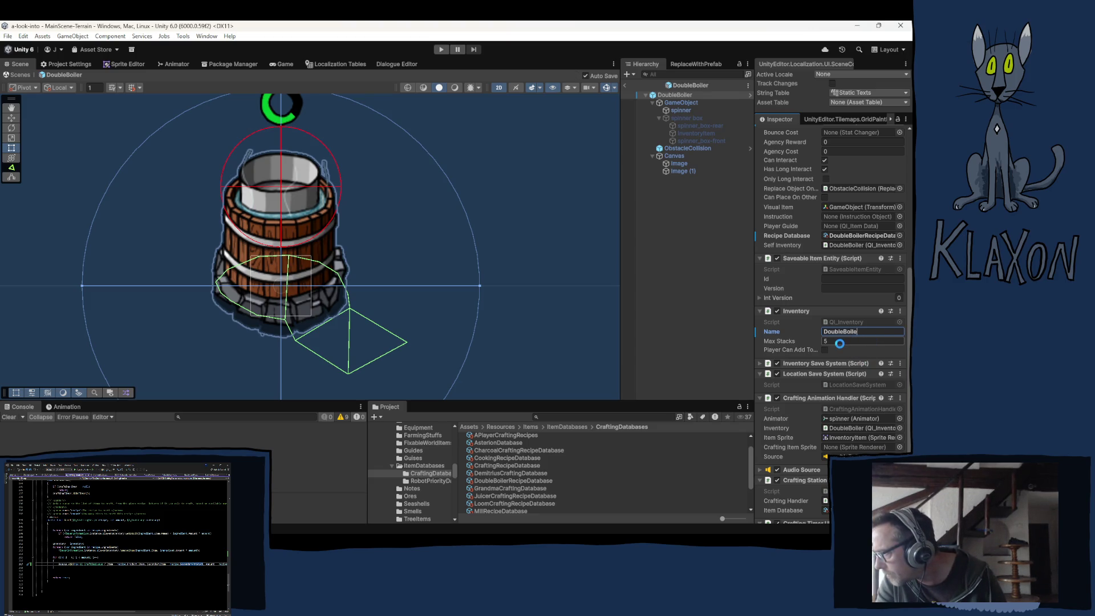
type("r")
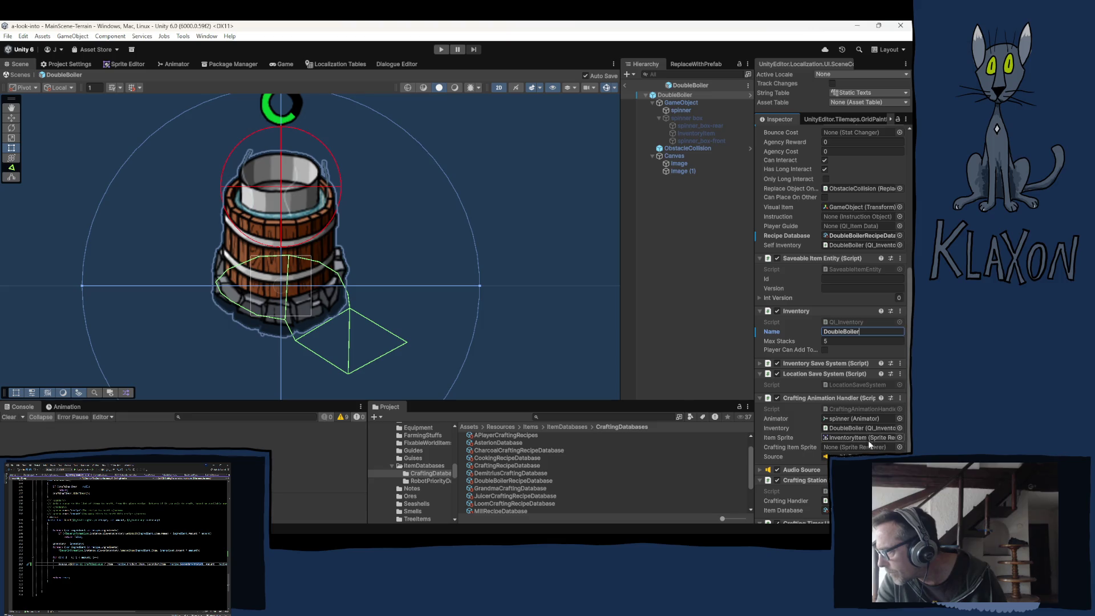
scroll(790, 430, "down", 3)
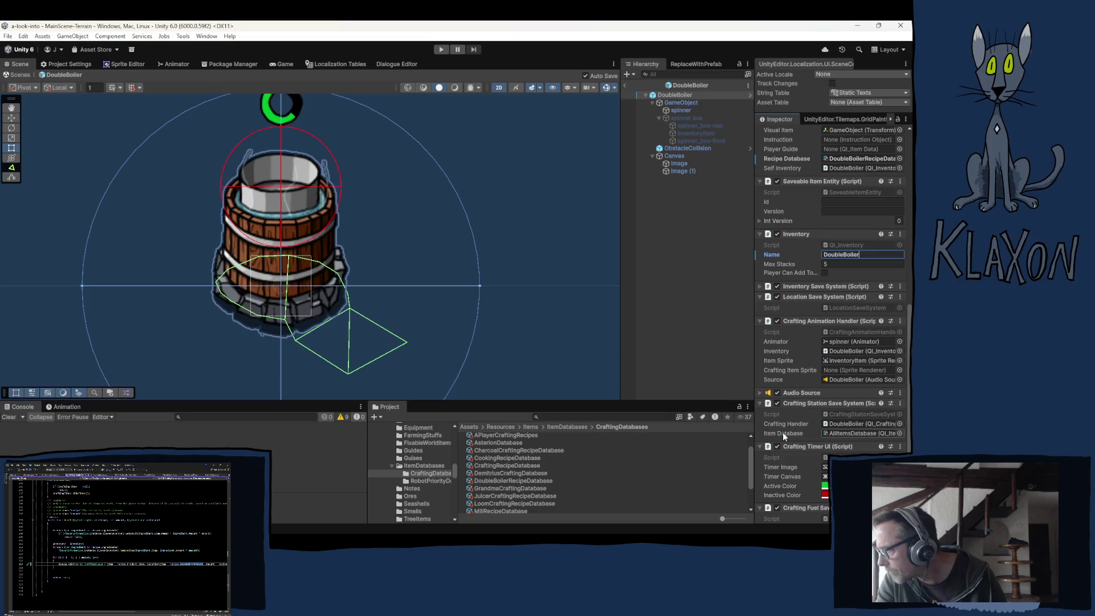
scroll(783, 433, "down", 2)
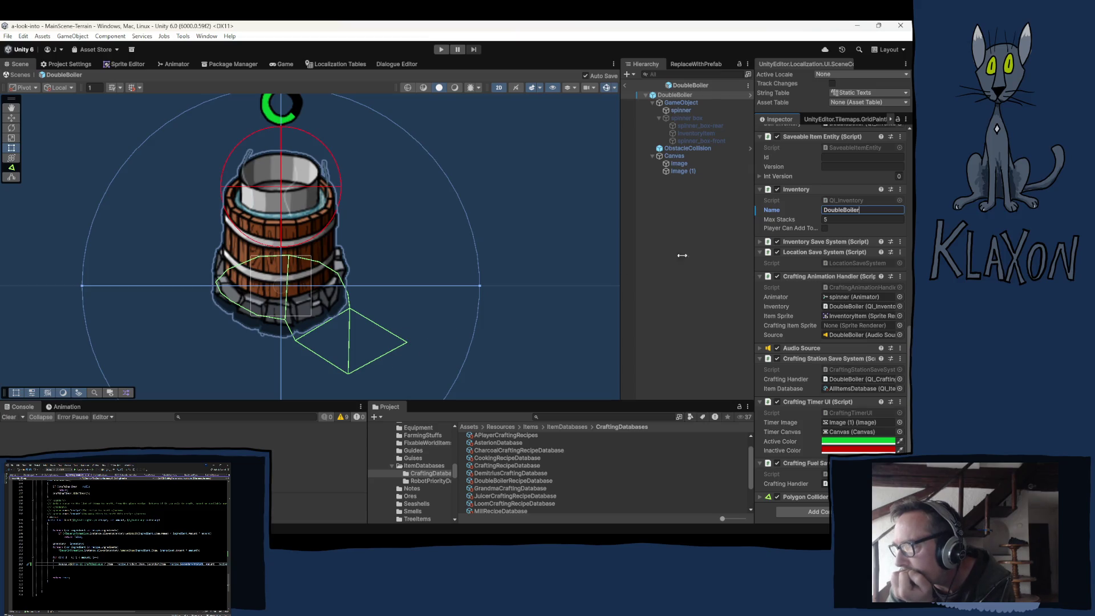
Ping the spinner's grainMill Animator controller and select the Animations/GrainMill folder
left_click(680, 110)
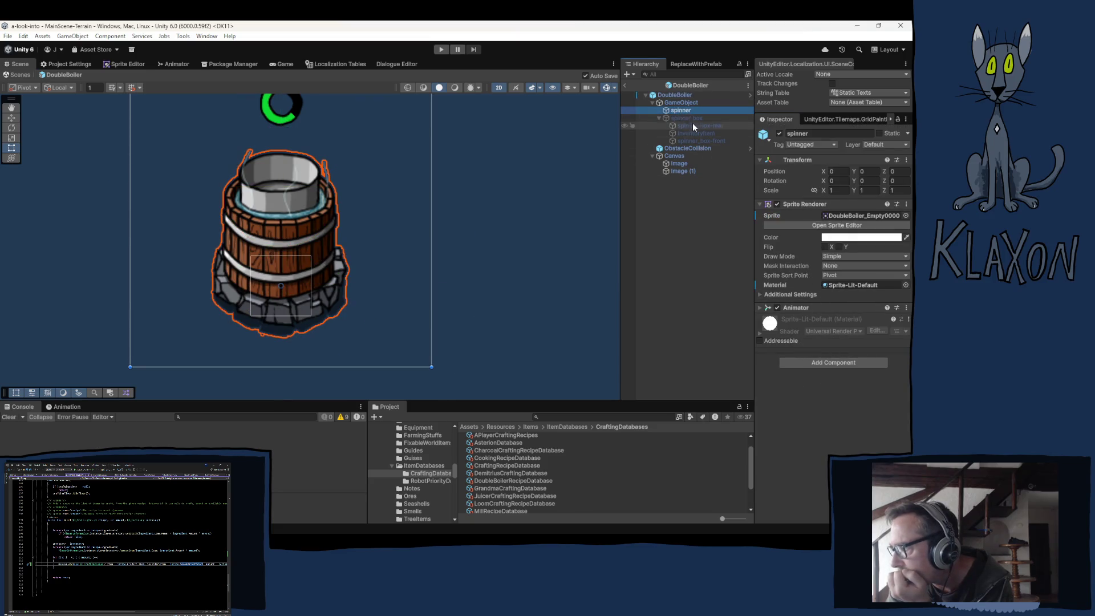
left_click(682, 104)
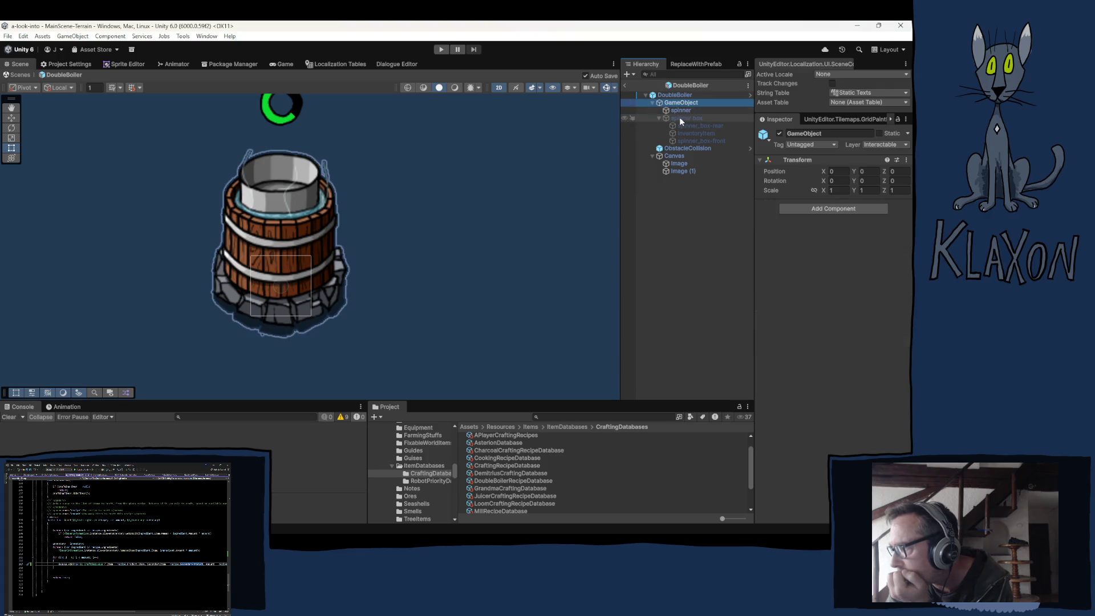
left_click(679, 110)
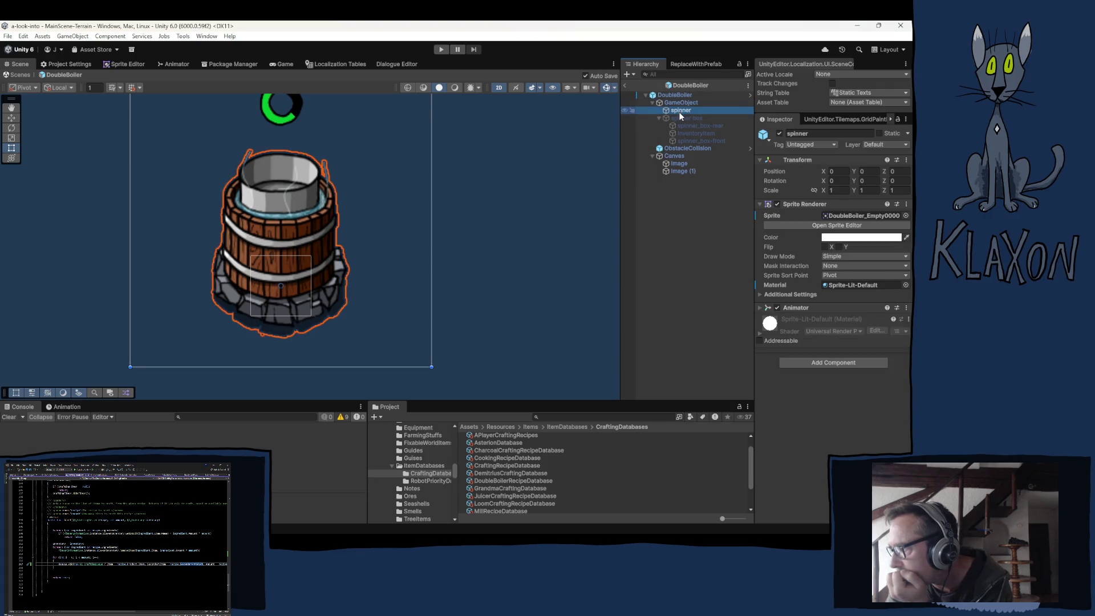
left_click(815, 308)
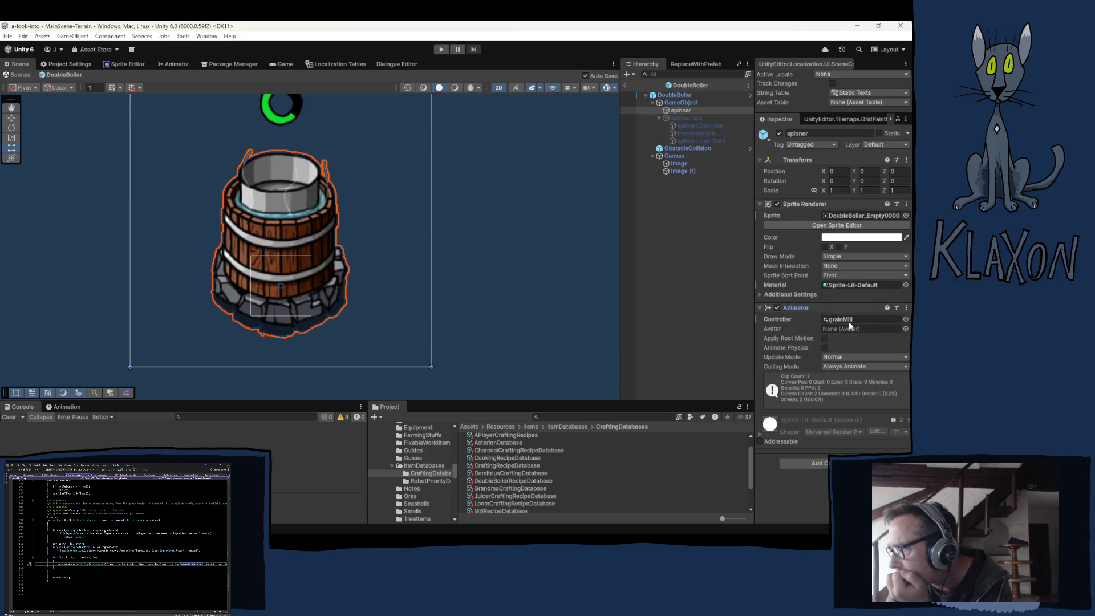
left_click(841, 320)
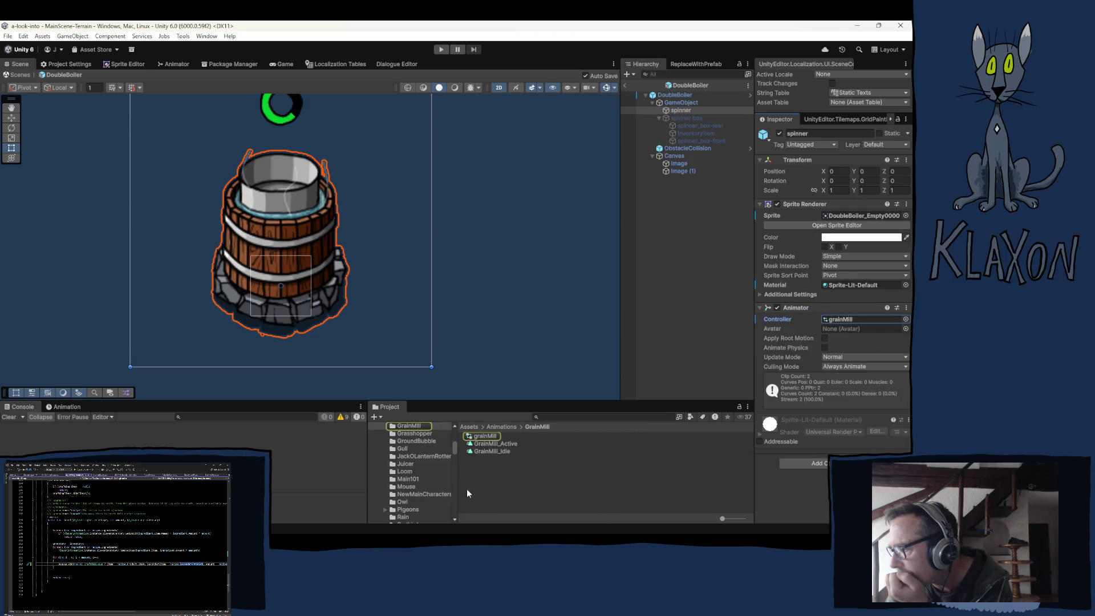
scroll(415, 481, "up", 2)
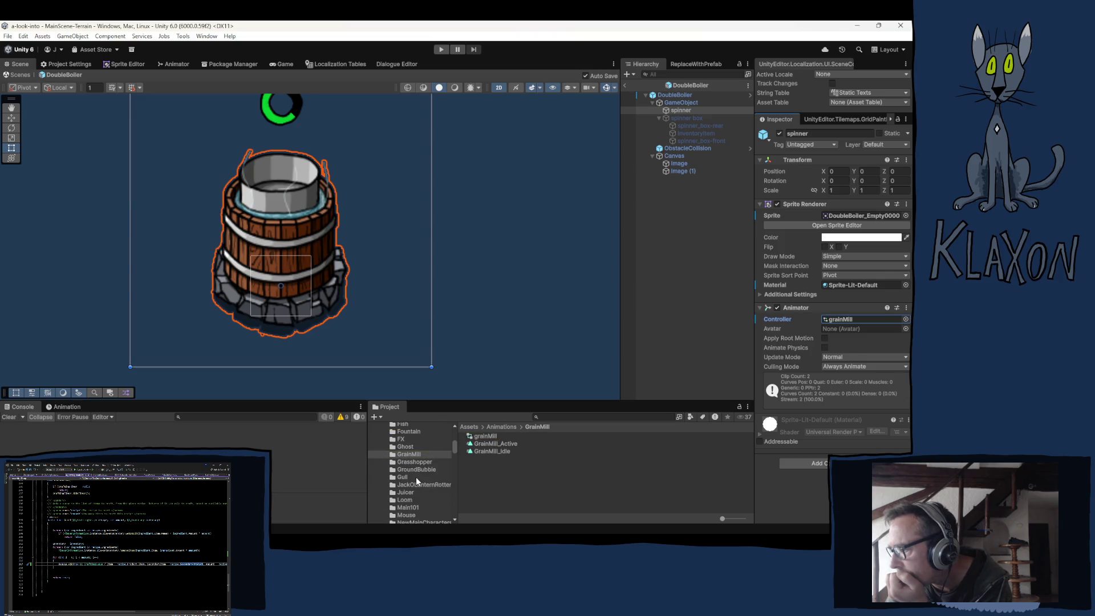
scroll(415, 471, "up", 3)
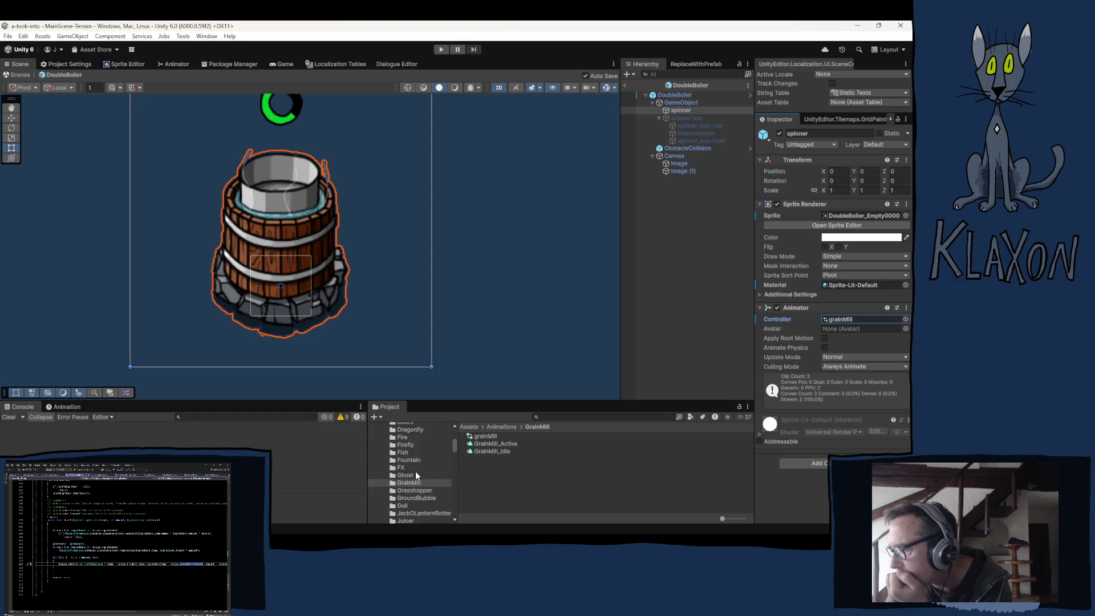
scroll(415, 471, "up", 3)
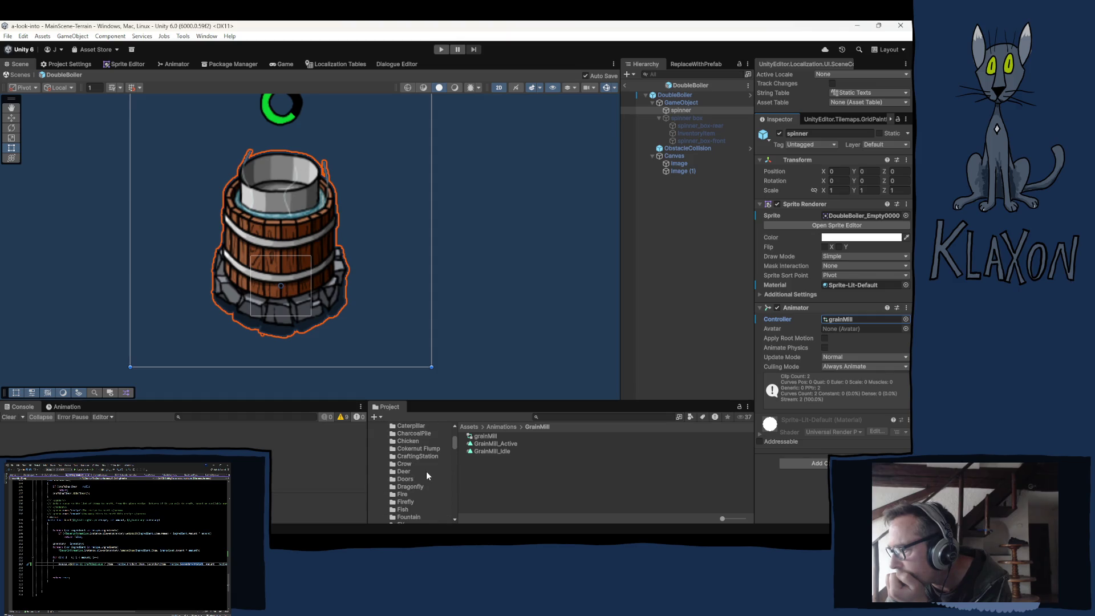
scroll(426, 472, "down", 2)
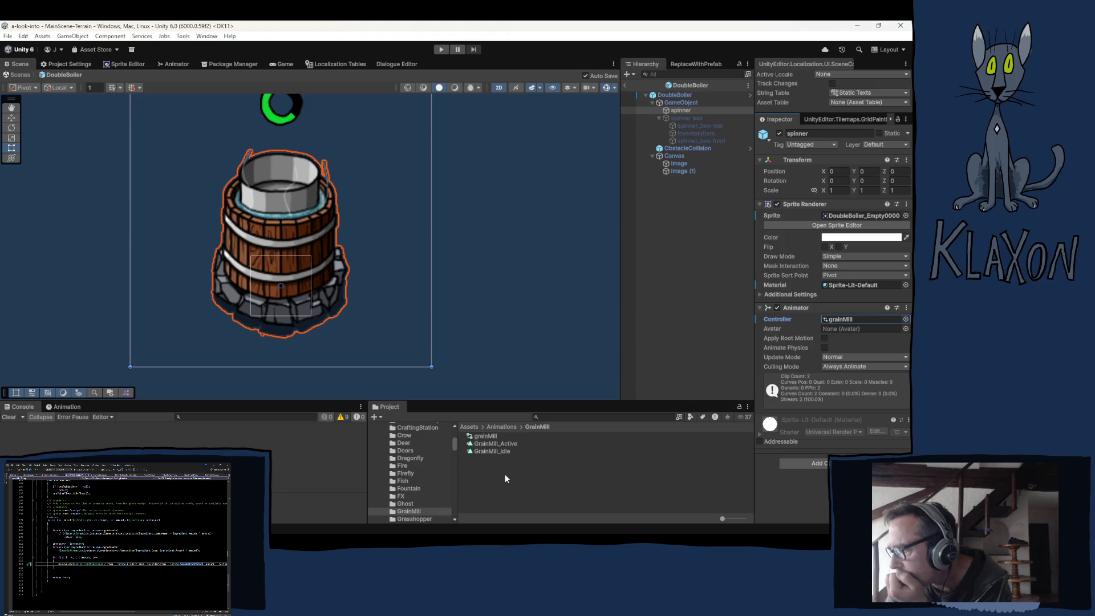
scroll(420, 496, "down", 2)
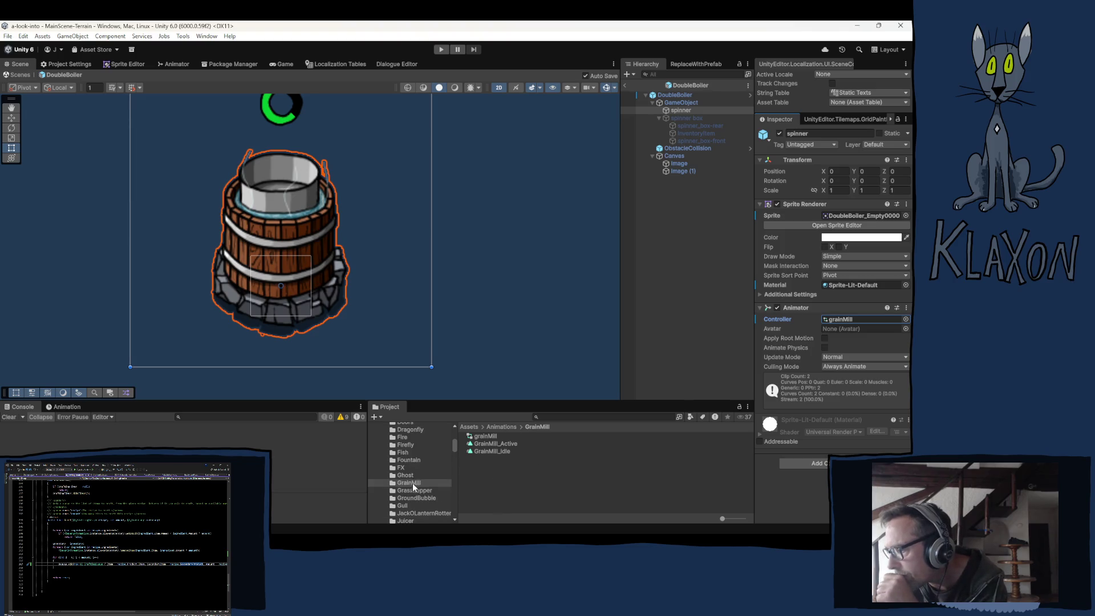
left_click(406, 485)
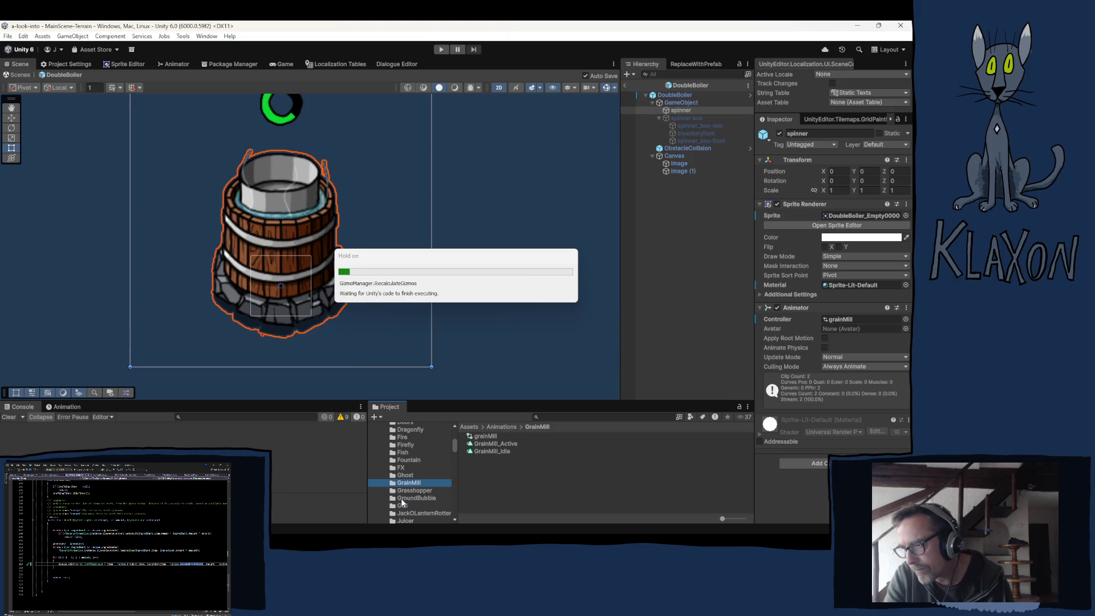
Rename the GrainMill 1 folder to DoubleBoiler and select its grainMill controller
left_click(410, 492)
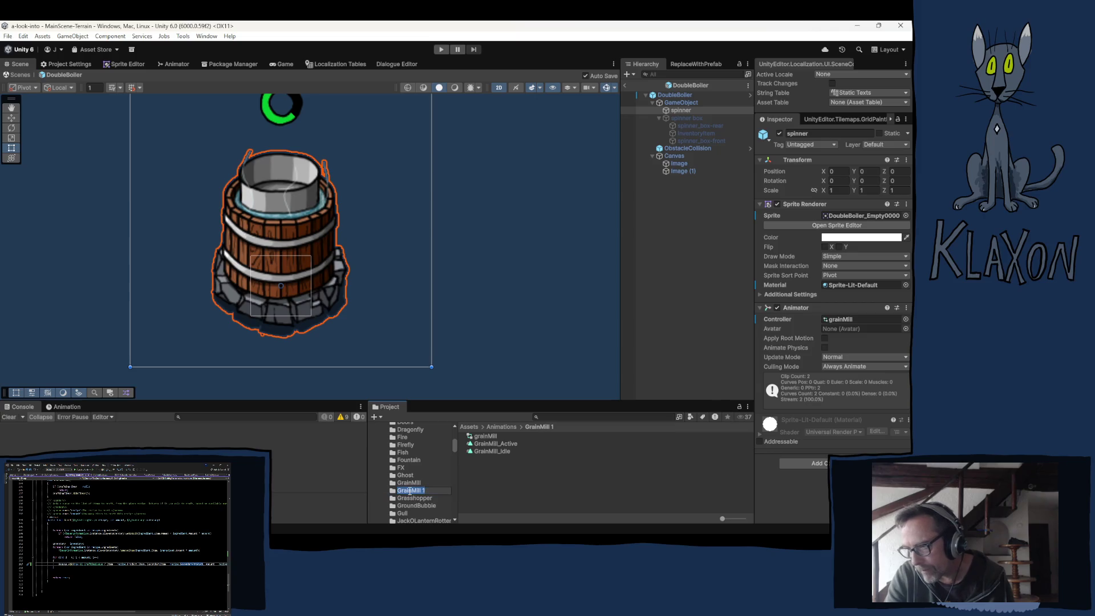
type("Doub")
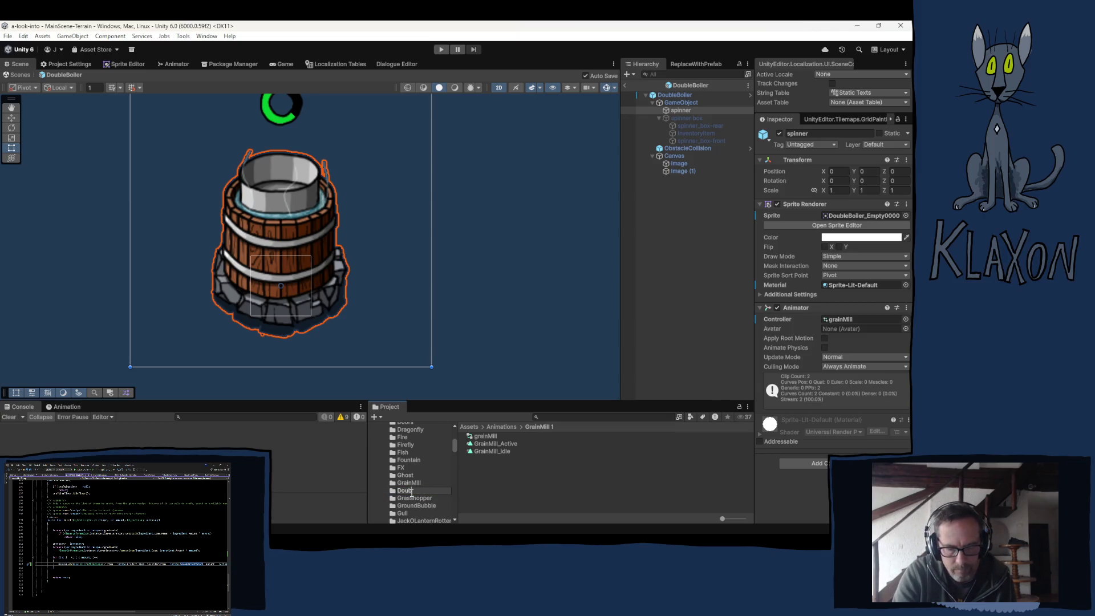
type("leBoiler")
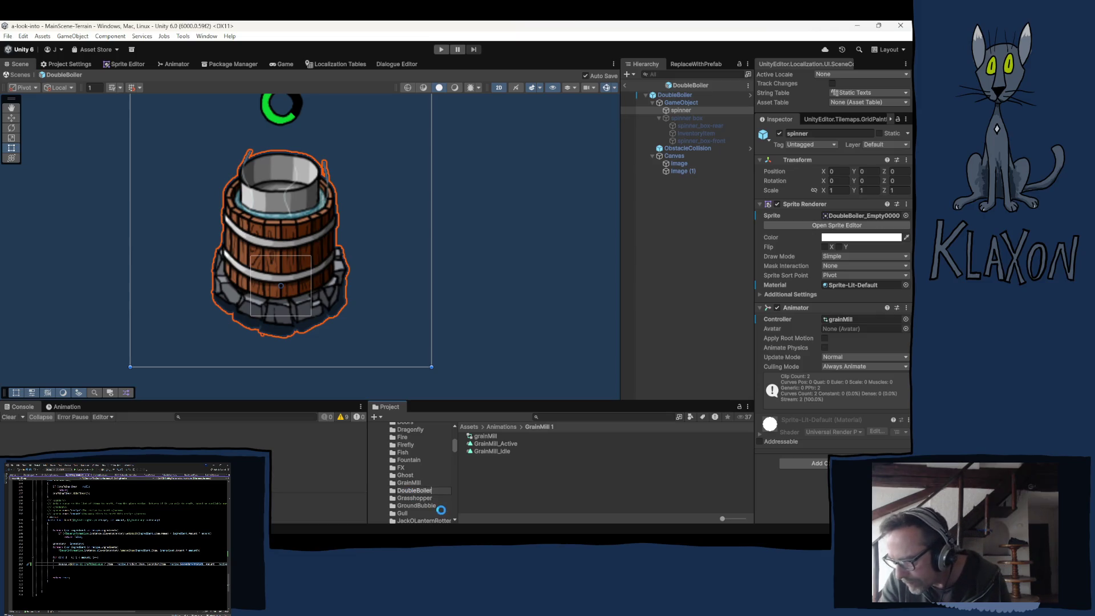
left_click(484, 437)
left_click(491, 437)
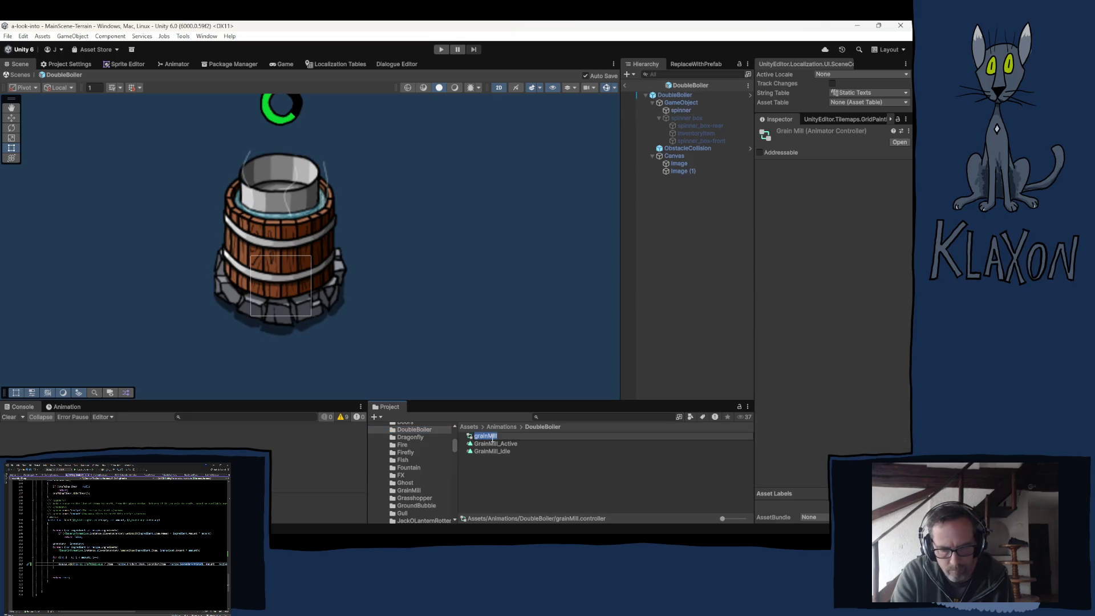
Rename the controller to DoubleBoiler and GrainMill_Active to DoubleBoiler_Active
type("Doubl")
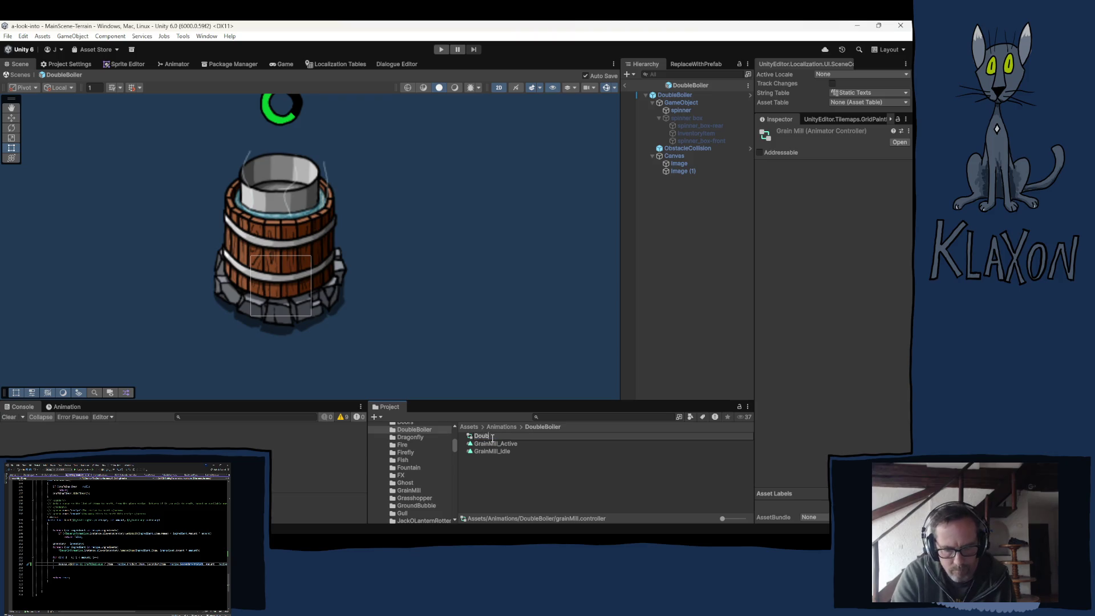
type("eBoiler")
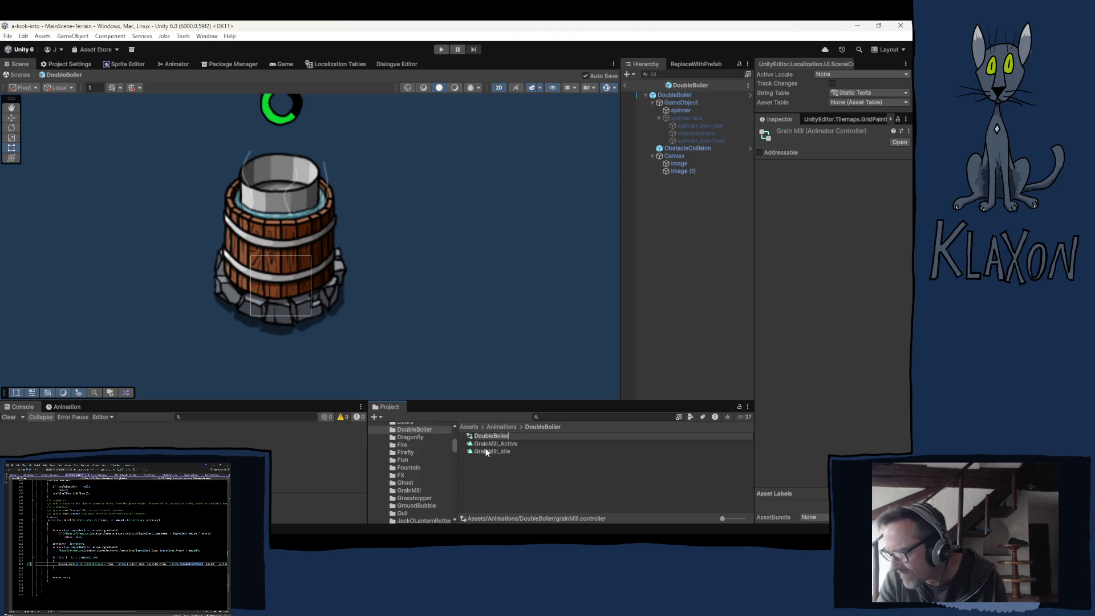
key("Return")
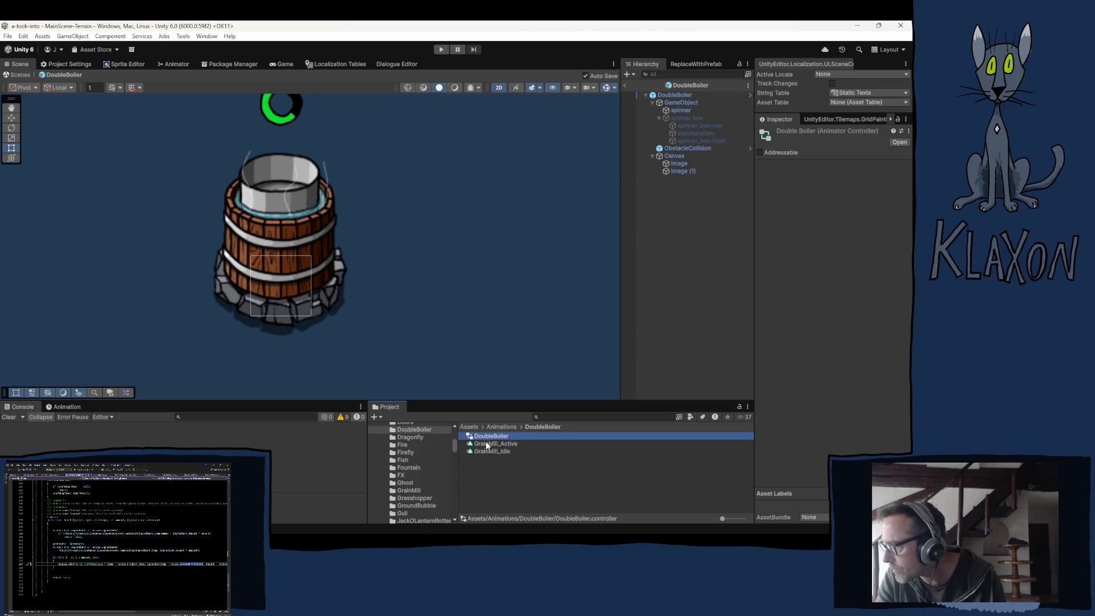
left_click(487, 445)
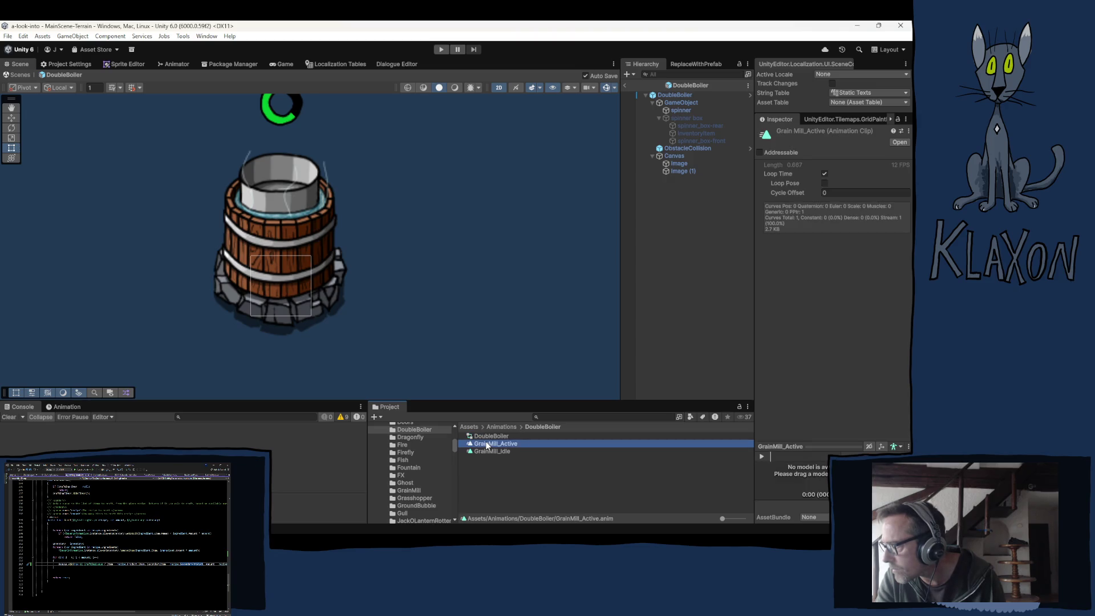
left_click(487, 446)
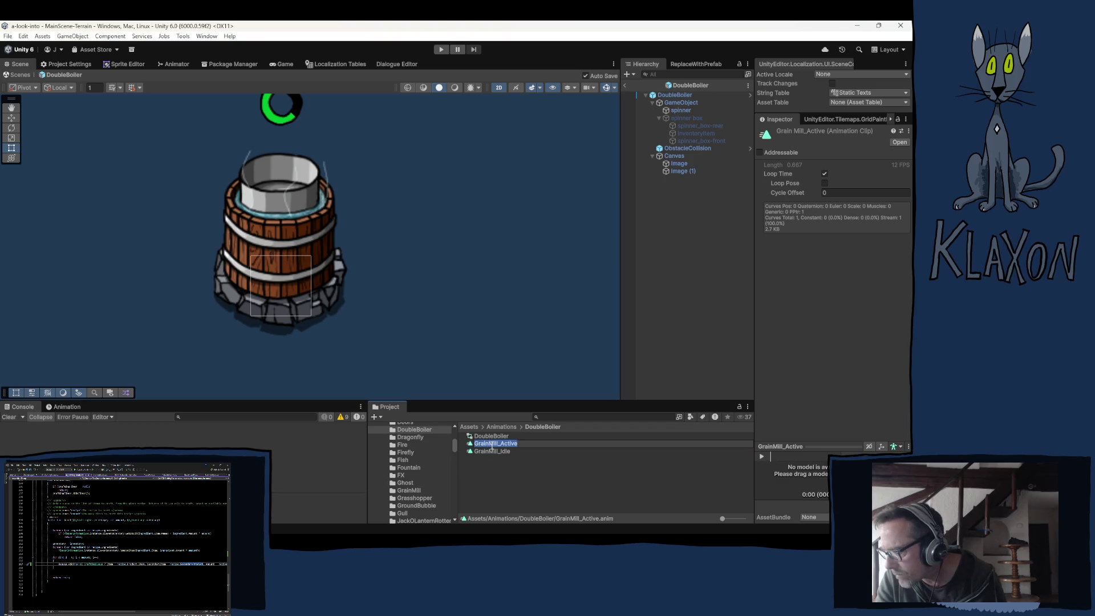
left_click(498, 444)
key("BackSpace")
key("BackSpace")
key("BackSpace")
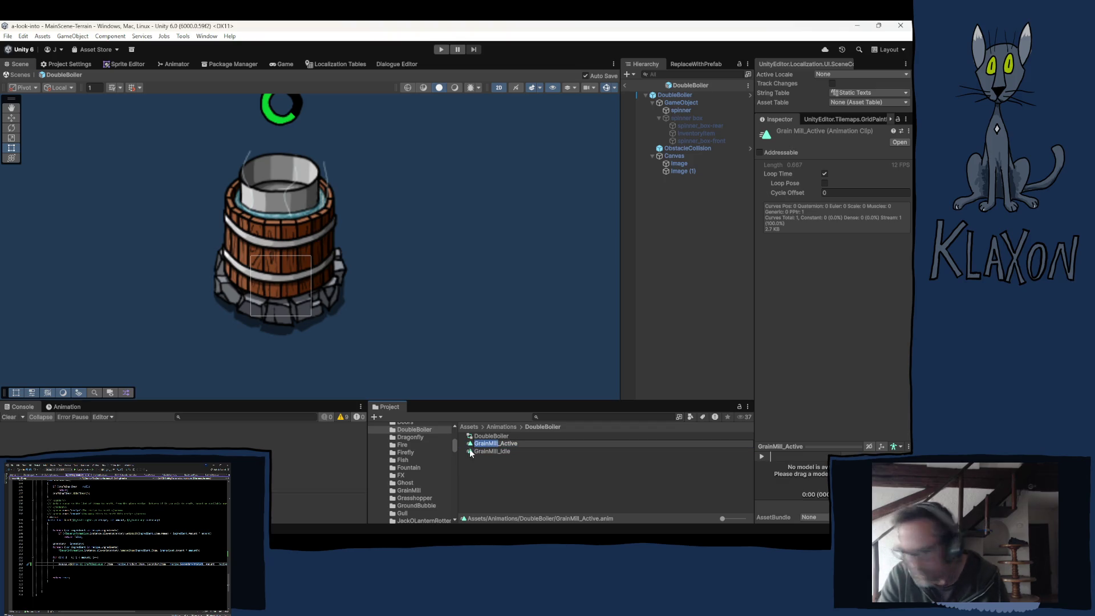
type("DoubleB")
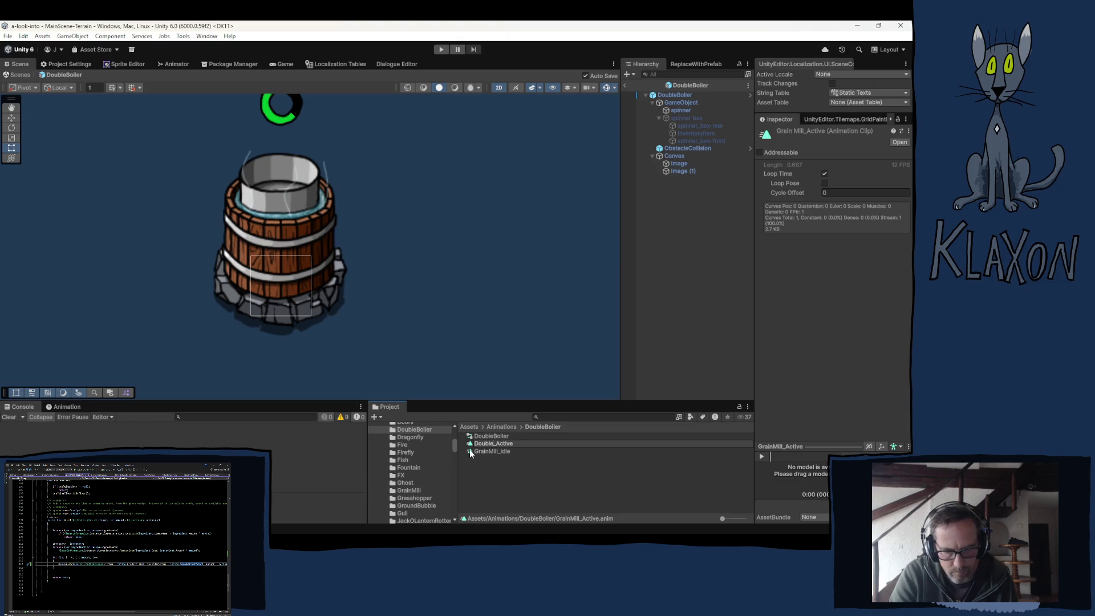
type("oiler")
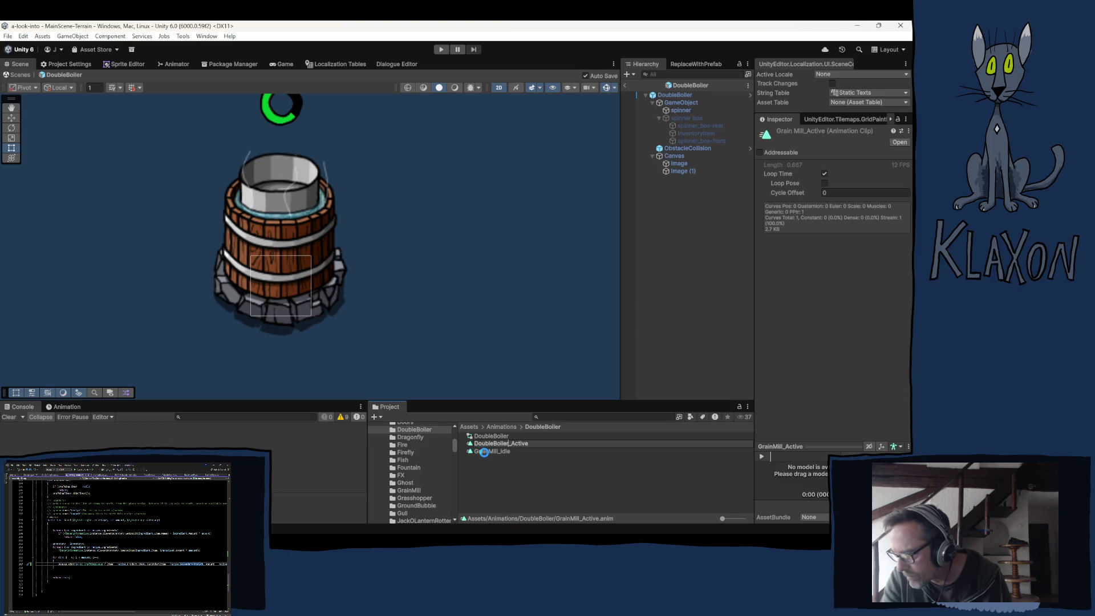
key("Return")
Rename GrainMill_Idle to DoubleBoiler_Idle
left_click(485, 451)
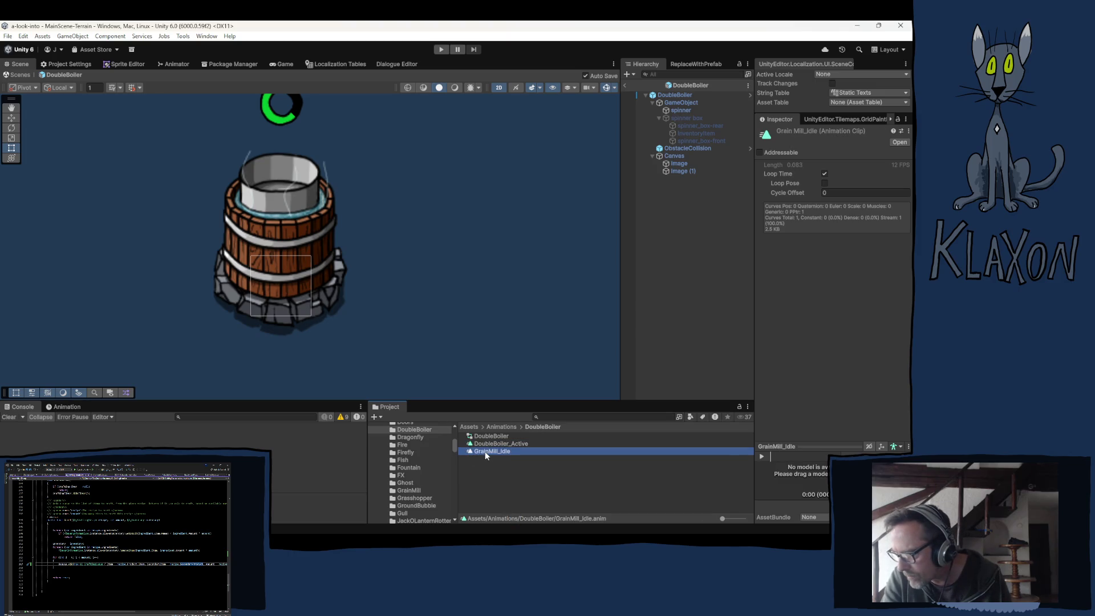
left_click(485, 451)
left_click_drag(496, 451, 444, 457)
type("D")
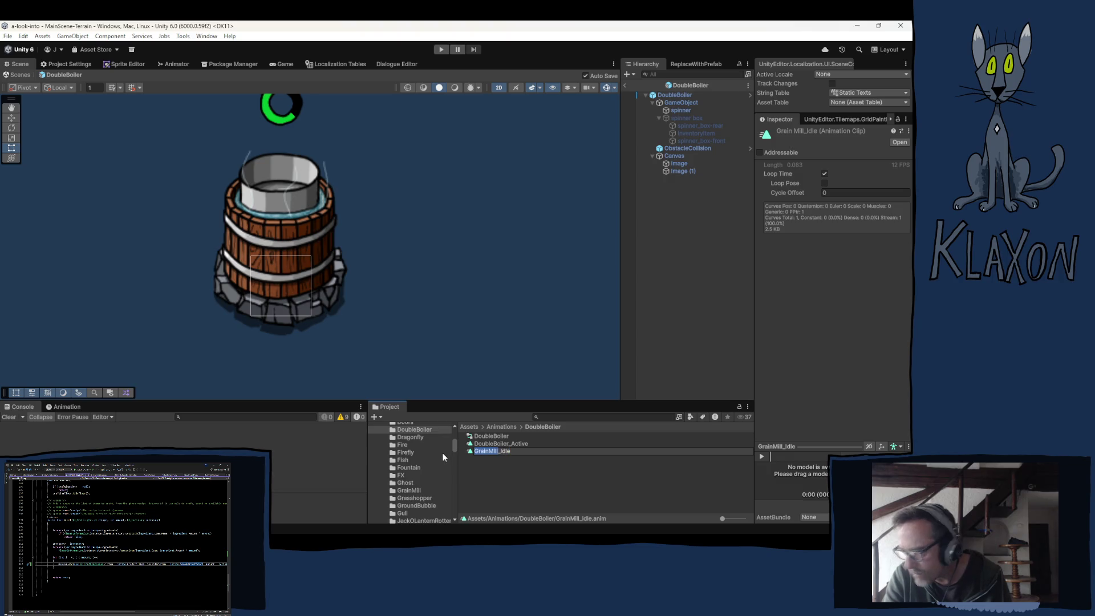
type("oubleB")
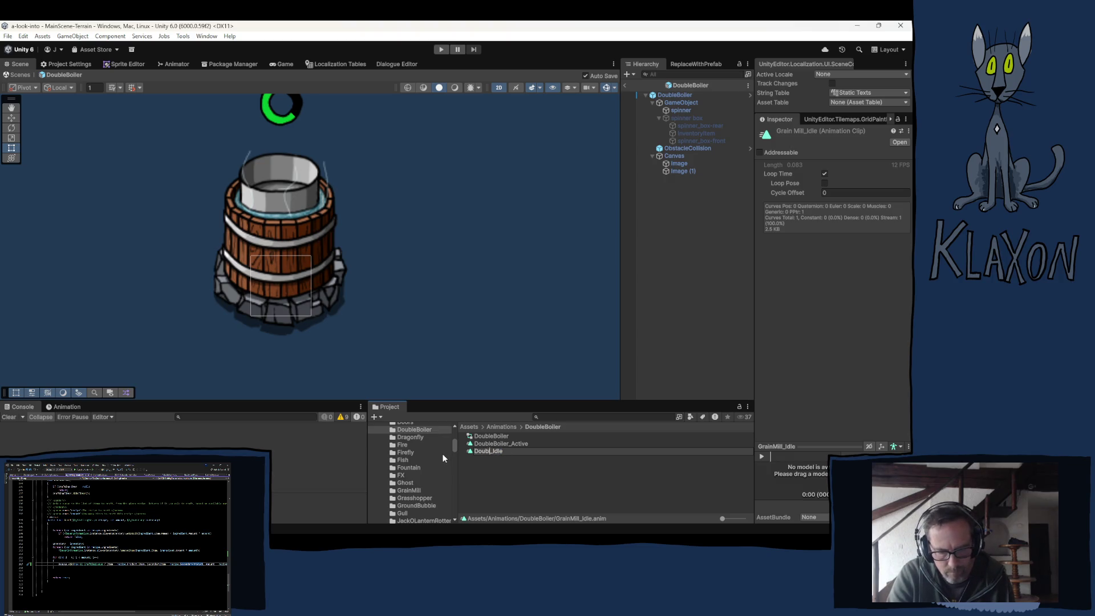
type("oiler")
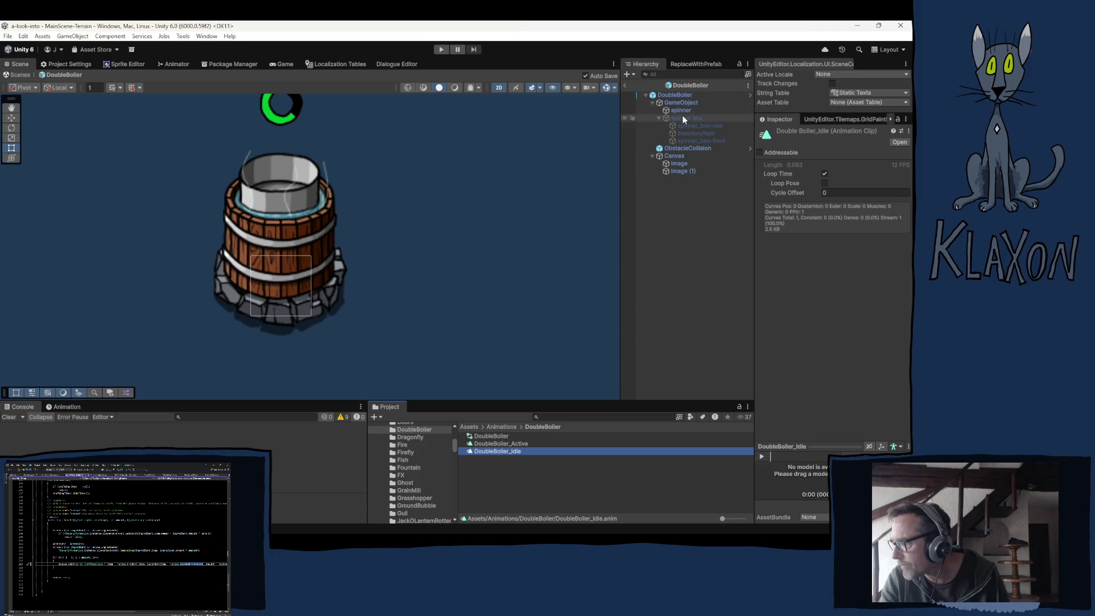
left_click(488, 436)
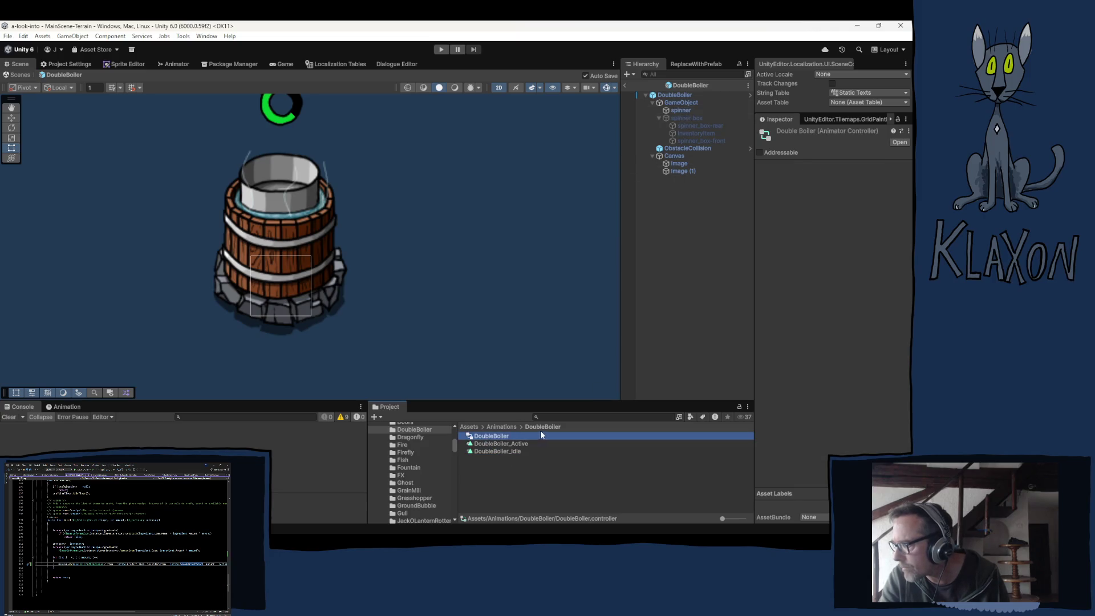
Assign the DoubleBoiler controller to the spinner's Animator and open its state graph
left_click(680, 104)
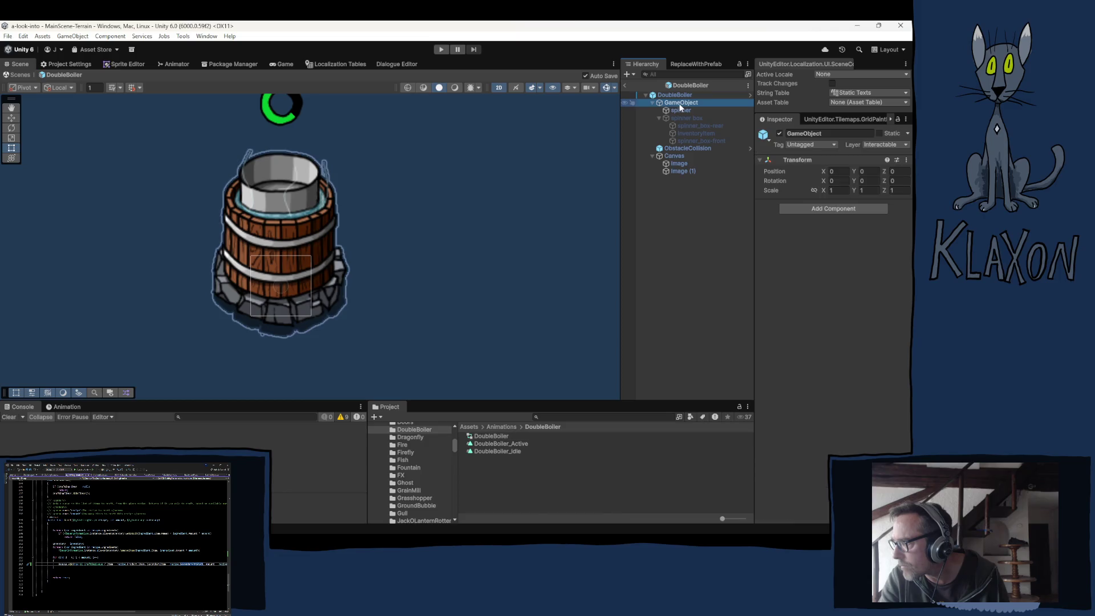
left_click(683, 110)
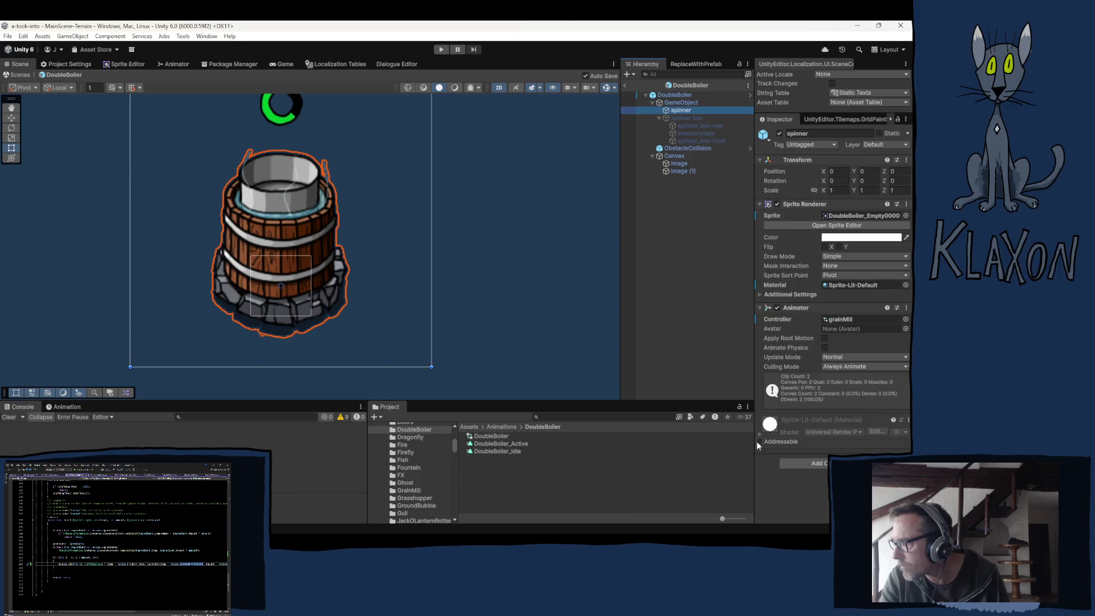
mouse_move(485, 435)
left_mouse_down()
mouse_move(772, 321)
mouse_move(817, 308)
mouse_move(847, 319)
left_mouse_up()
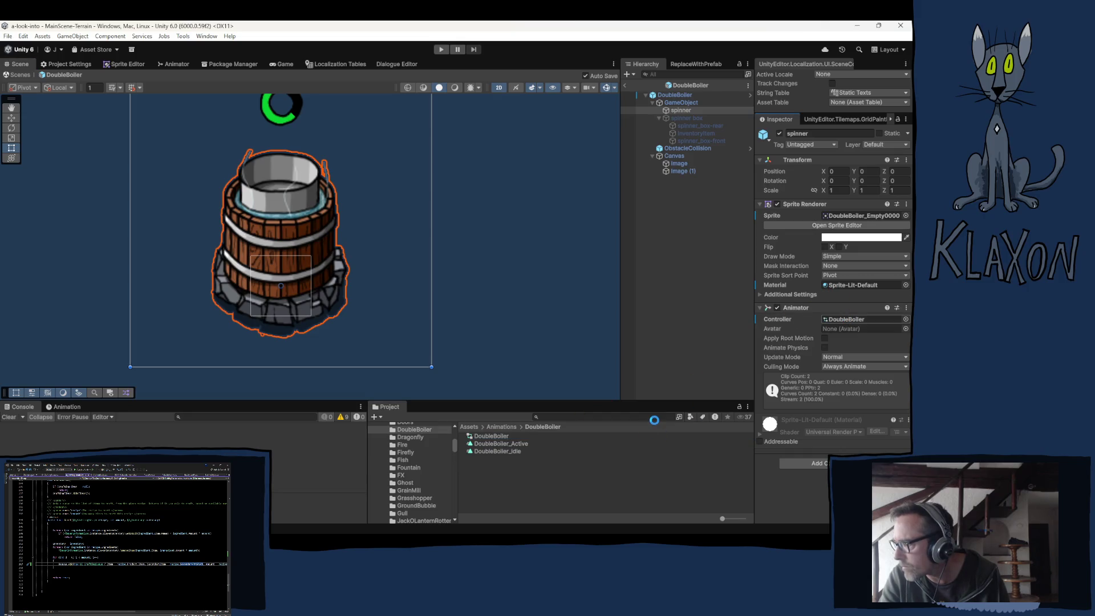
double_click(490, 437)
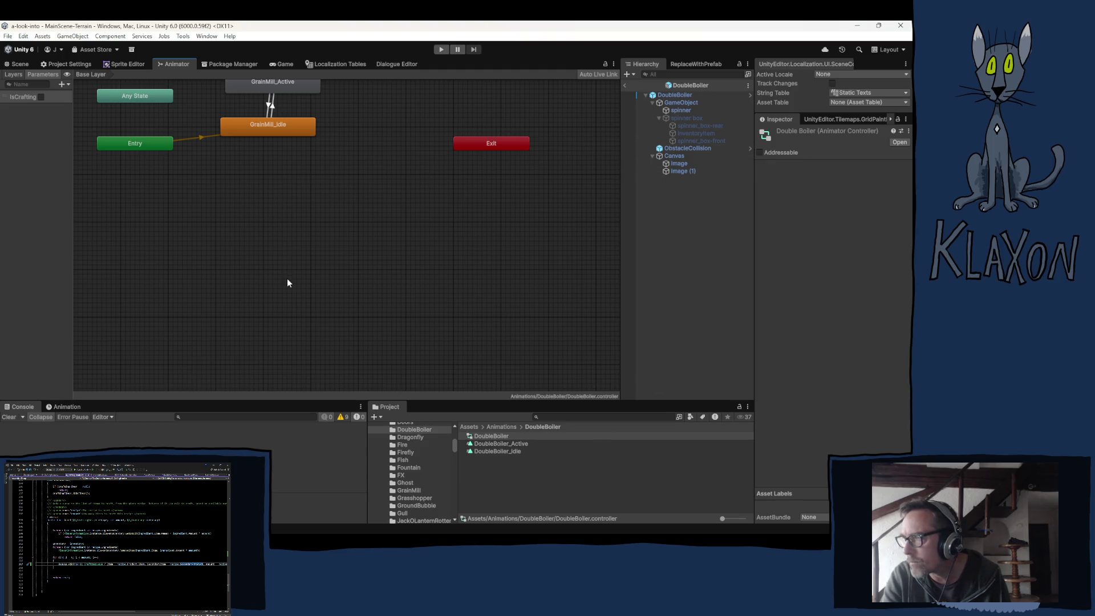
Recentre the Animator state graph and select the DoubleBoiler controller asset
left_click_drag(286, 279, 402, 324)
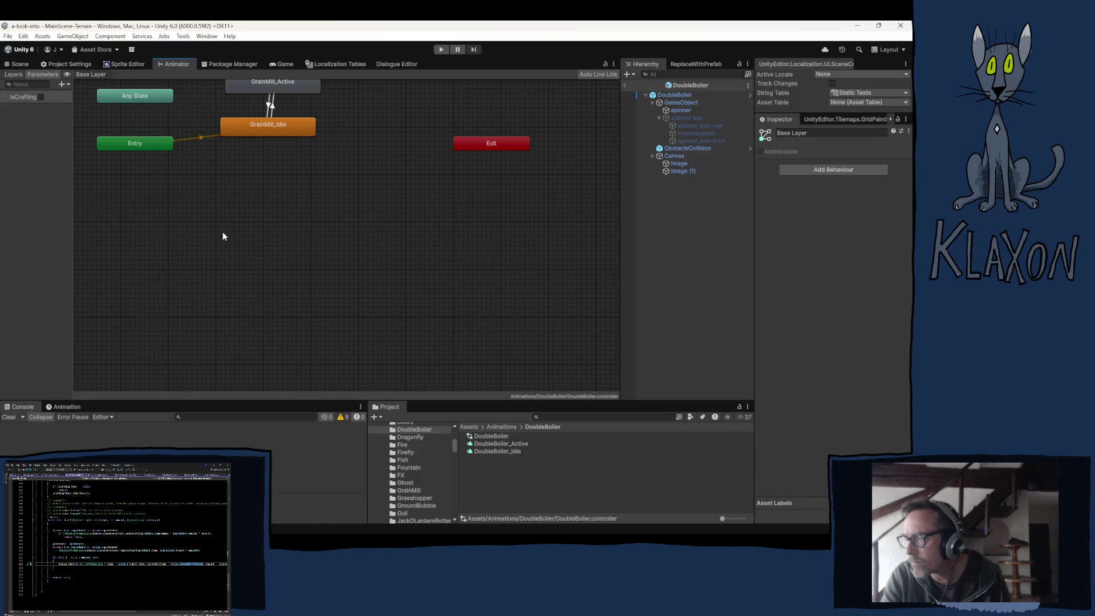
left_click_drag(237, 232, 250, 310)
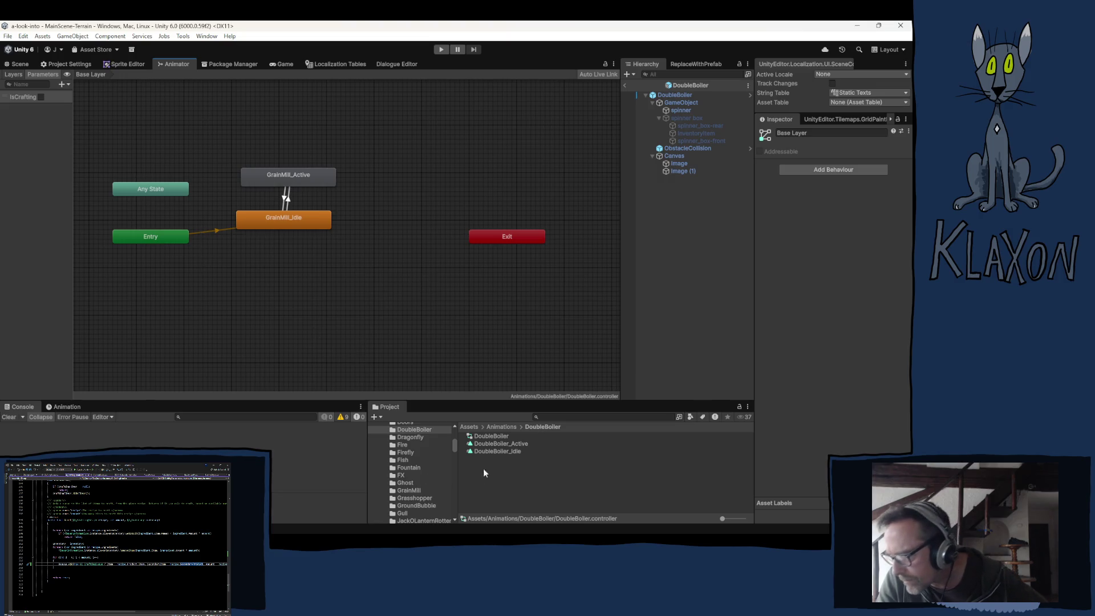
left_click(490, 436)
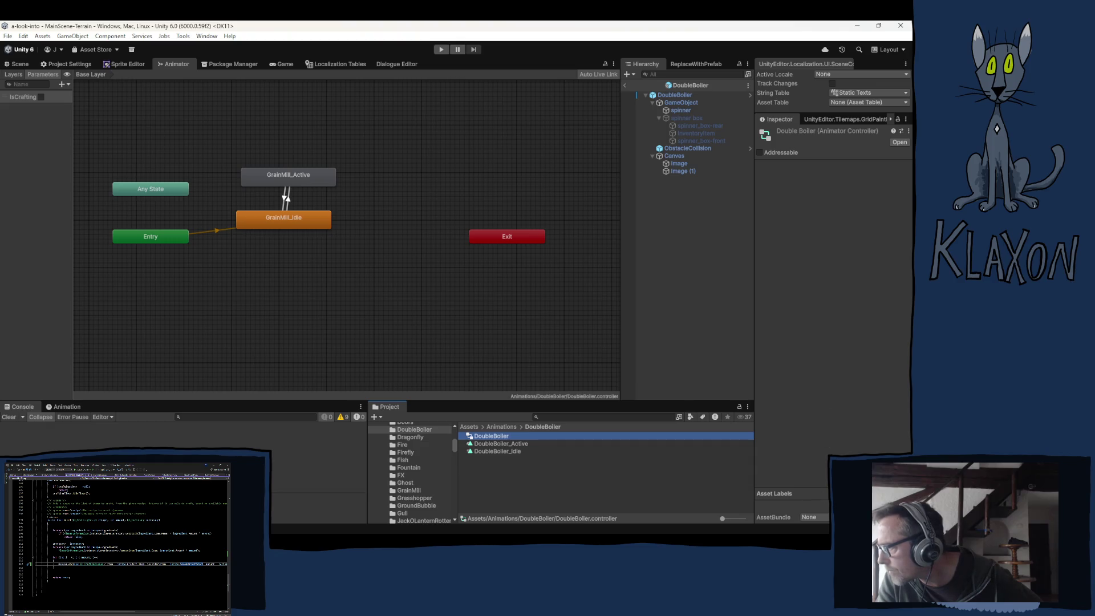
left_click(808, 142)
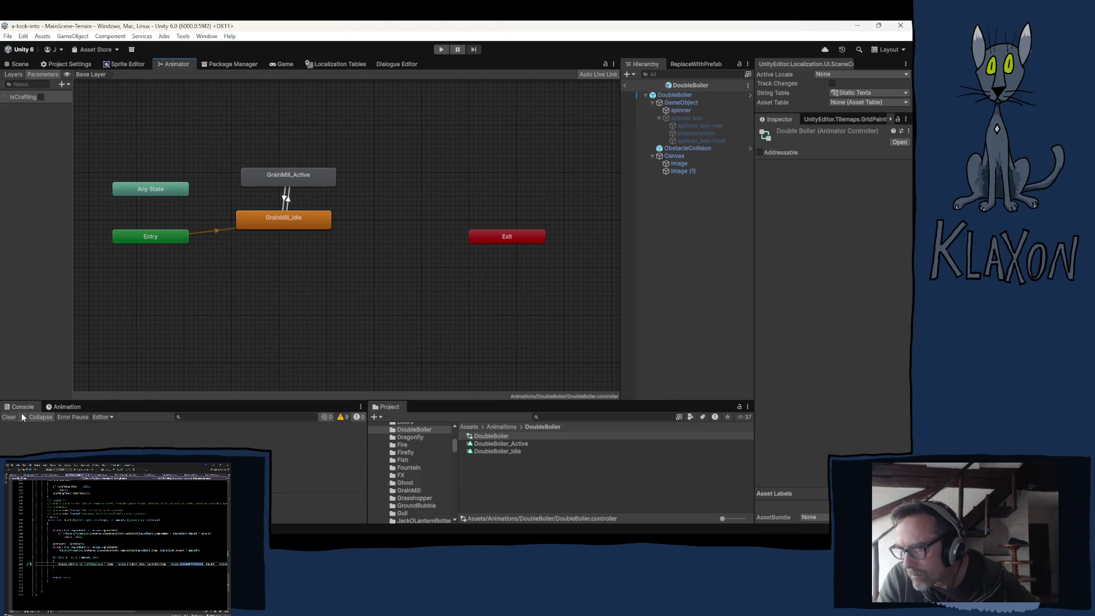
Show the Animation timeline and load the DoubleBoiler_Idle clip into it
left_click(70, 406)
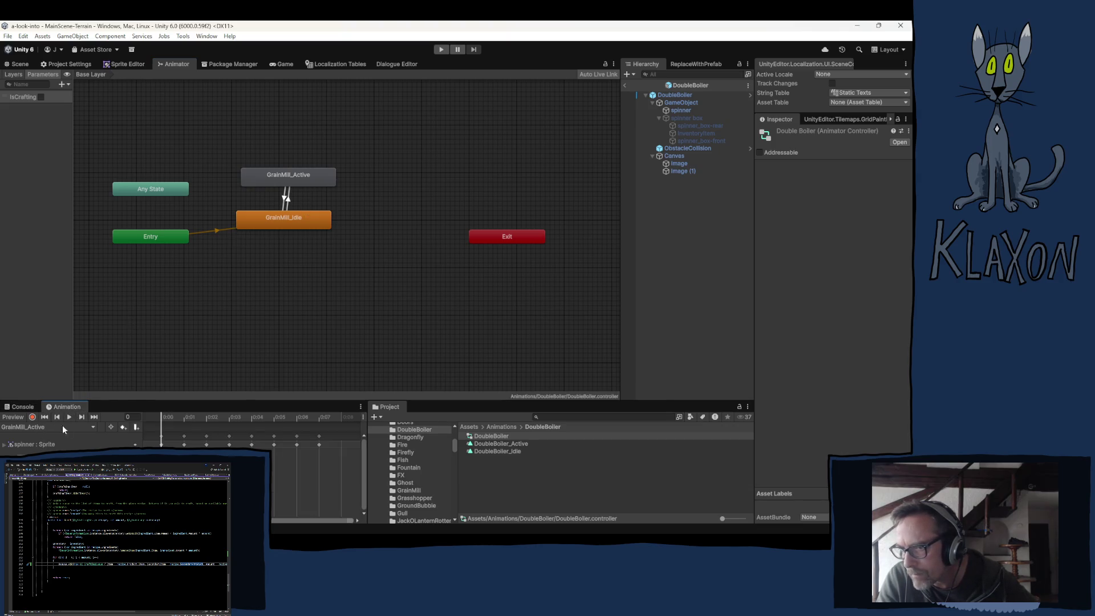
left_click(62, 428)
left_click(512, 470)
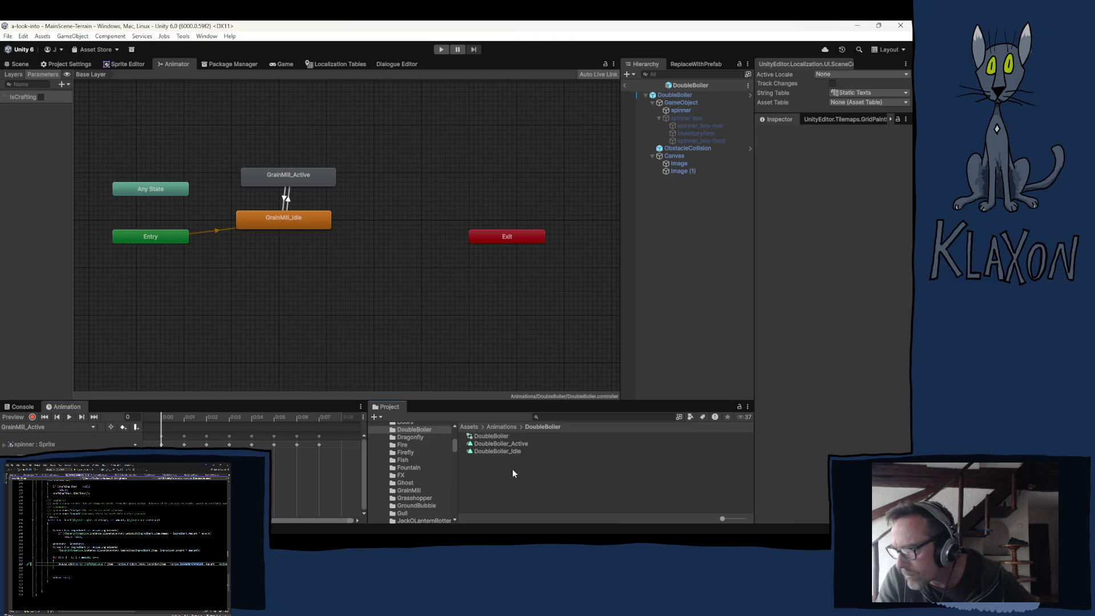
left_click(499, 451)
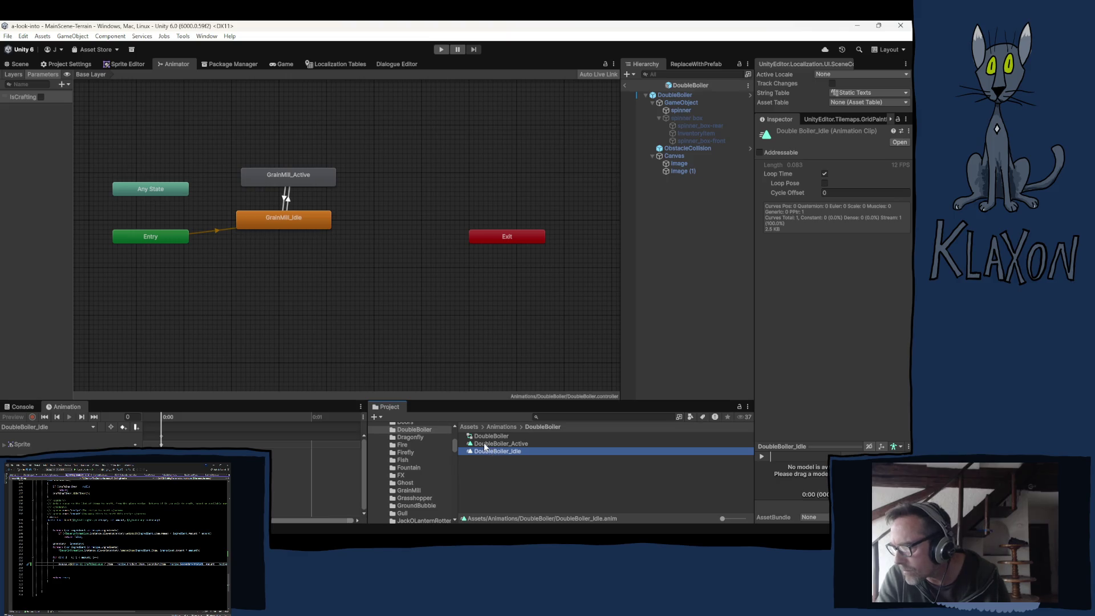
Add both DoubleBoiler clips as Animator states and delete the old GrainMill states and transitions
left_click(493, 444, "ctrl")
mouse_move(493, 449)
left_mouse_down()
mouse_move(292, 278)
mouse_move(308, 283)
mouse_move(384, 252)
left_mouse_up()
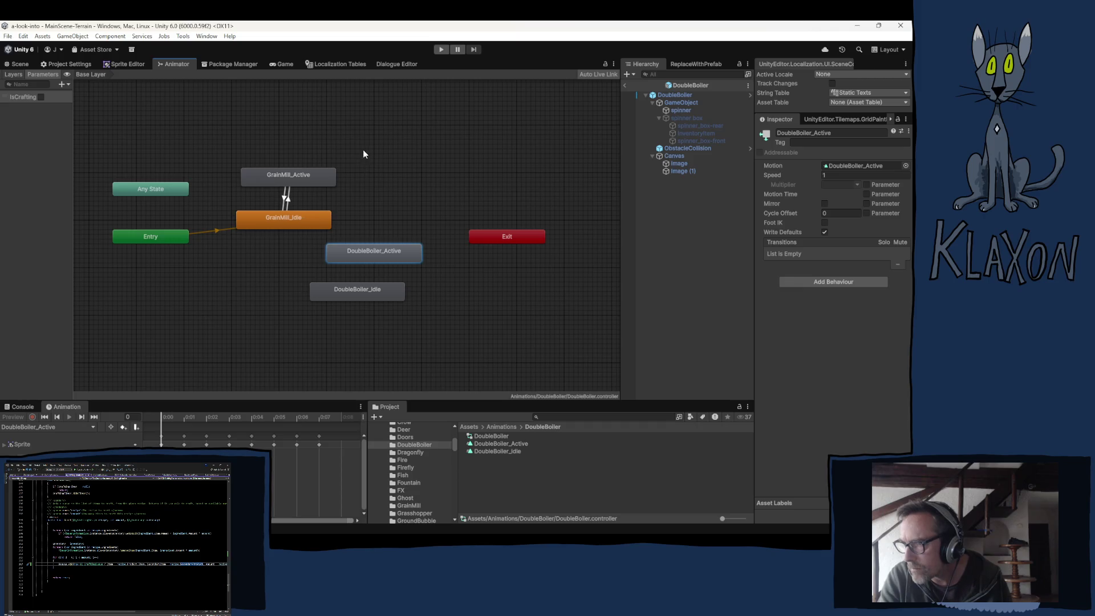
left_click_drag(364, 150, 253, 236)
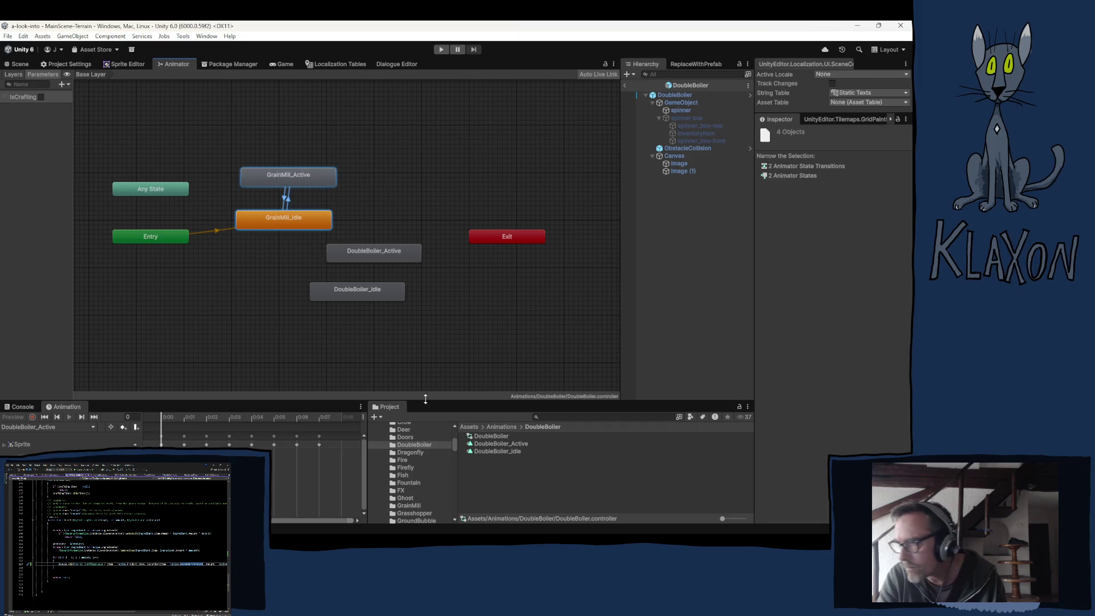
key("Delete")
Place DoubleBoiler_Active beside Entry with Idle below, and make DoubleBoiler_Idle the default state
left_click_drag(375, 252, 299, 224)
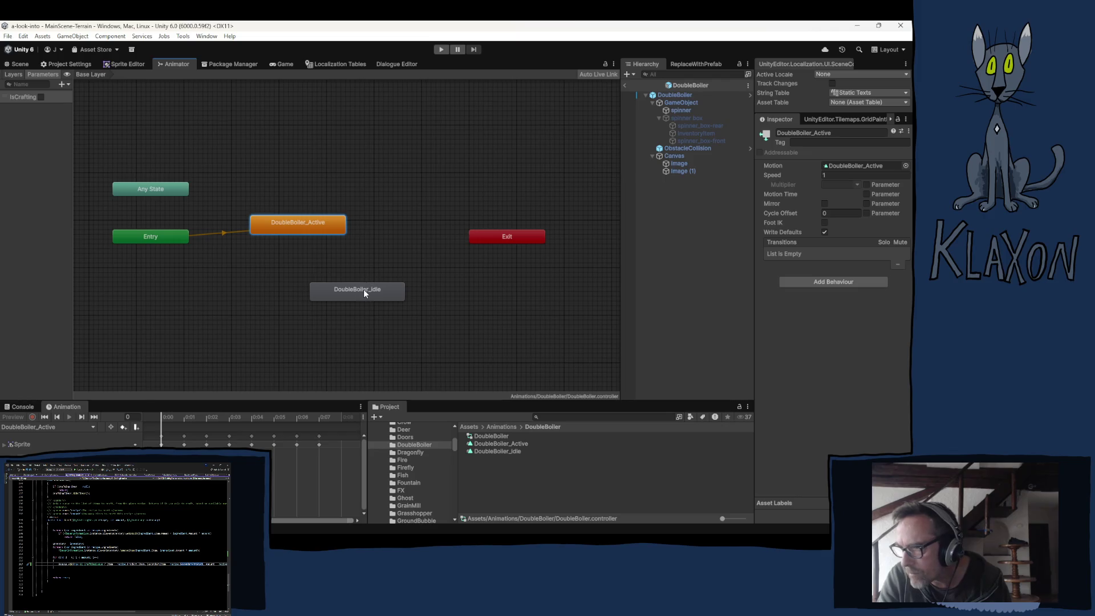
left_click_drag(363, 293, 282, 256)
right_click(283, 255)
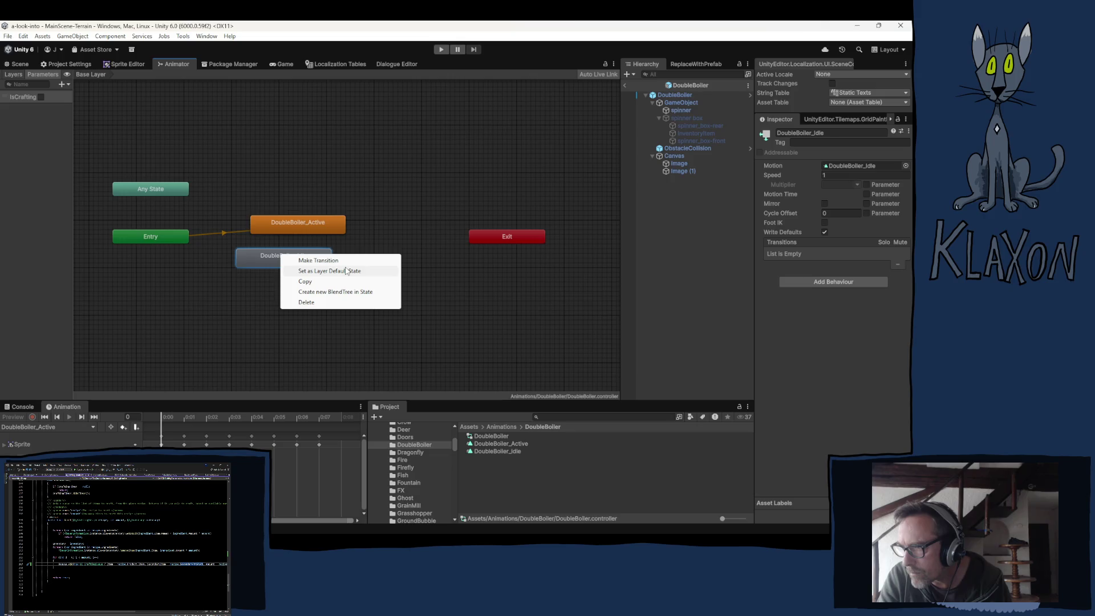
left_click(347, 271)
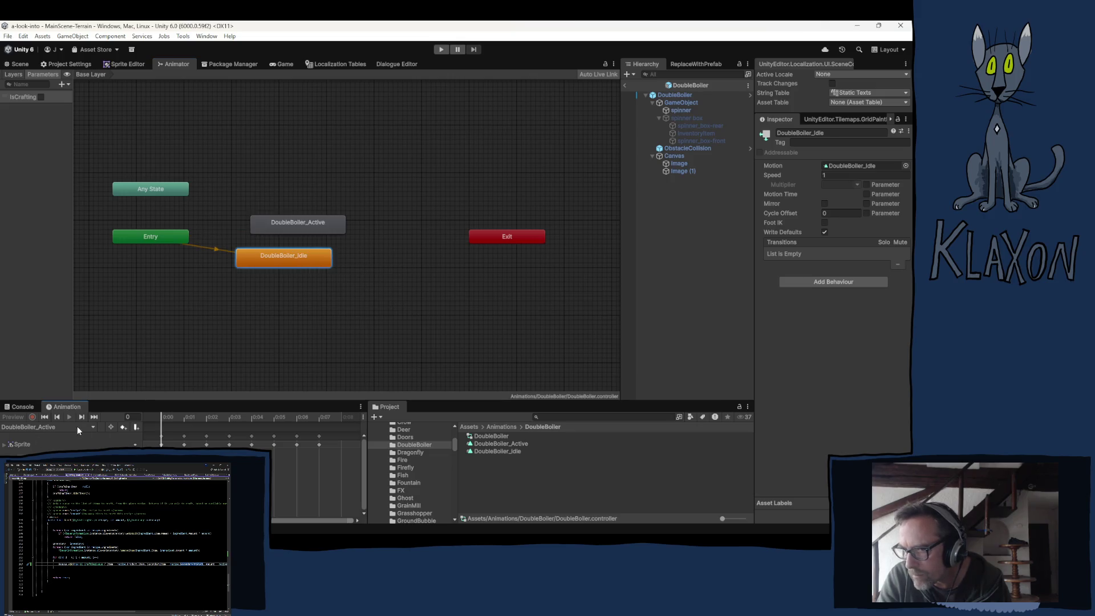
Create a transition from DoubleBoiler_Active to DoubleBoiler_Idle
left_click(291, 228)
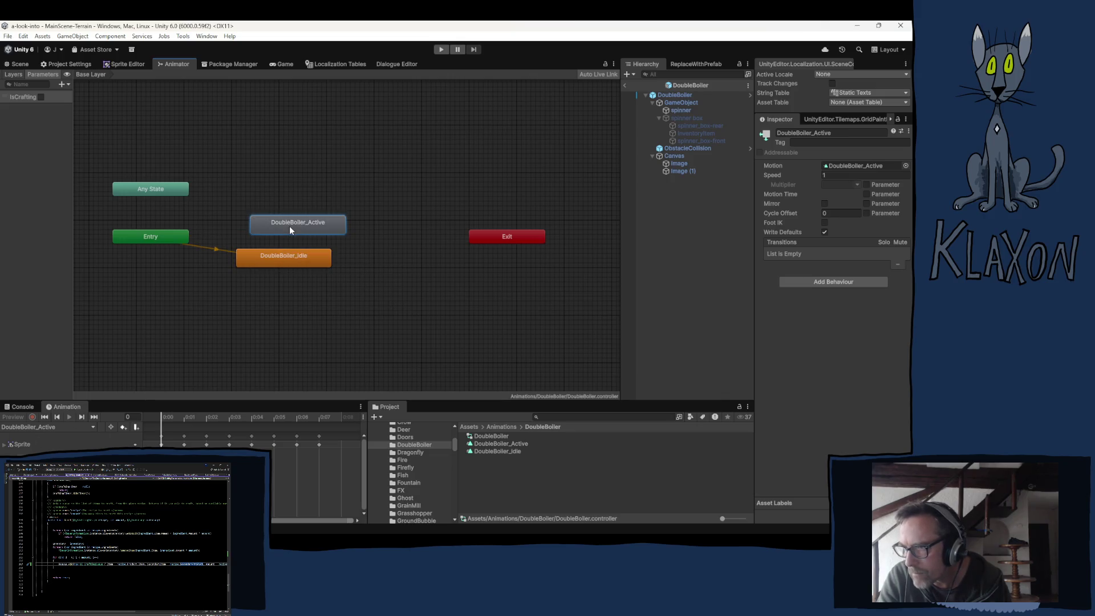
left_click_drag(291, 227, 281, 217)
right_click(280, 217)
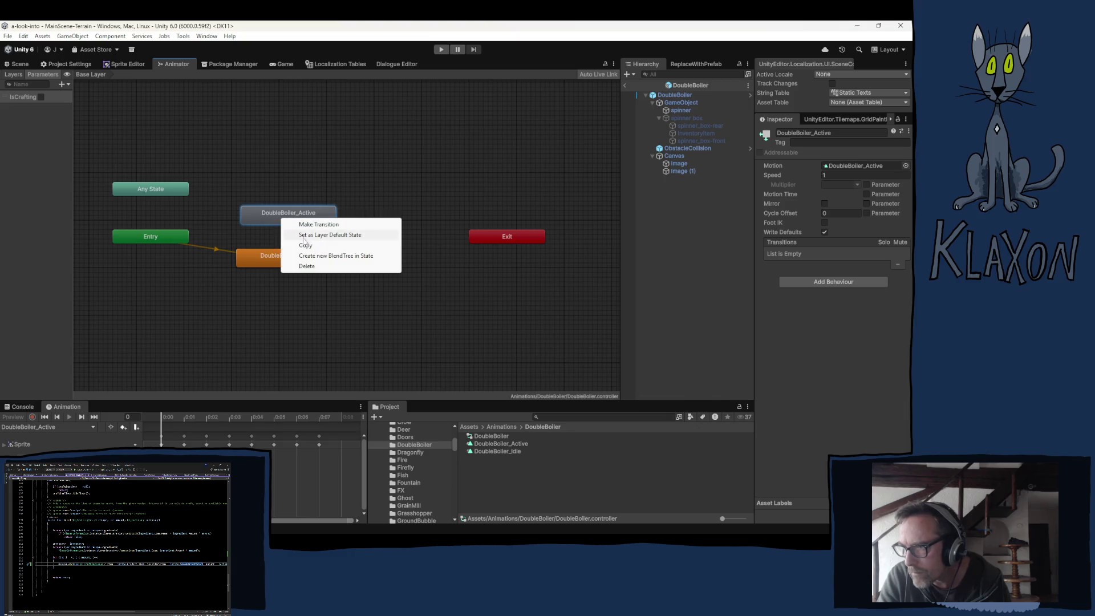
left_click(317, 224)
left_click(285, 257)
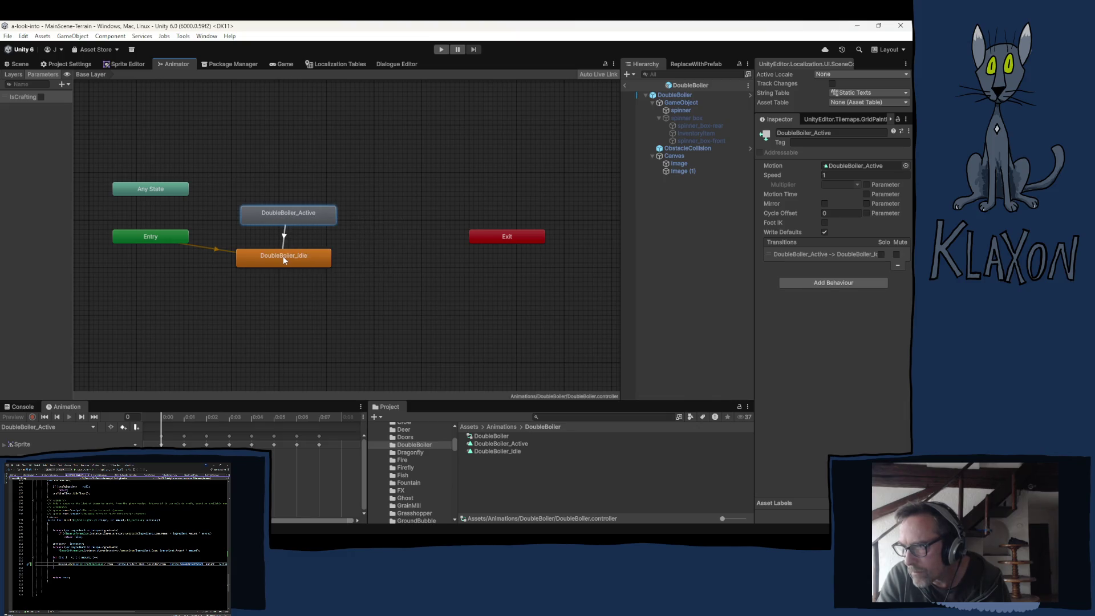
Create the return transition from DoubleBoiler_Idle to DoubleBoiler_Active
right_click(286, 258)
right_click(313, 260)
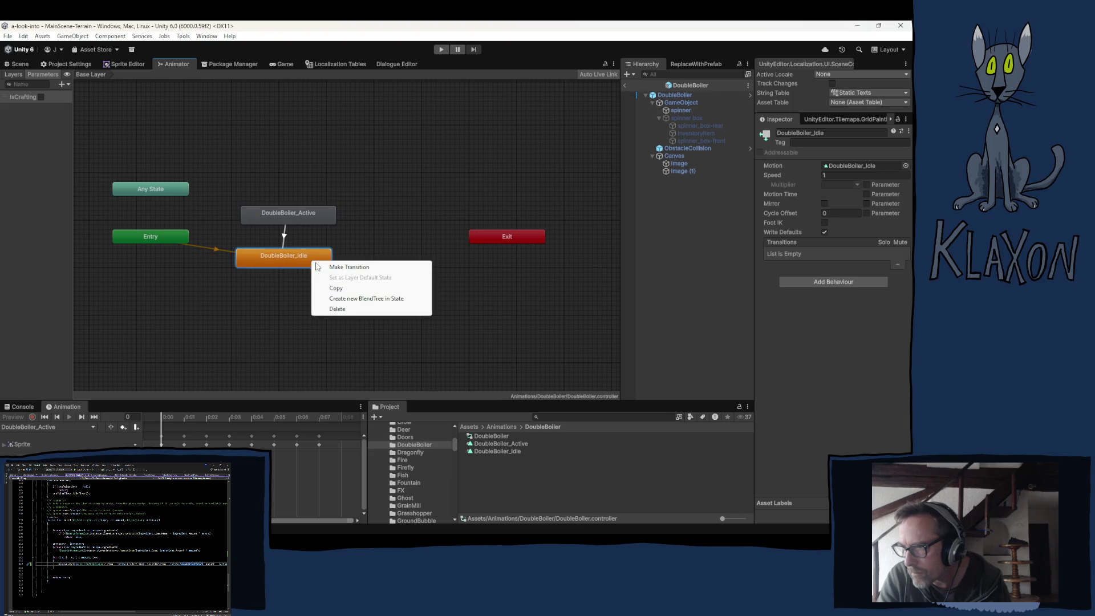
left_click(335, 270)
left_click(310, 216)
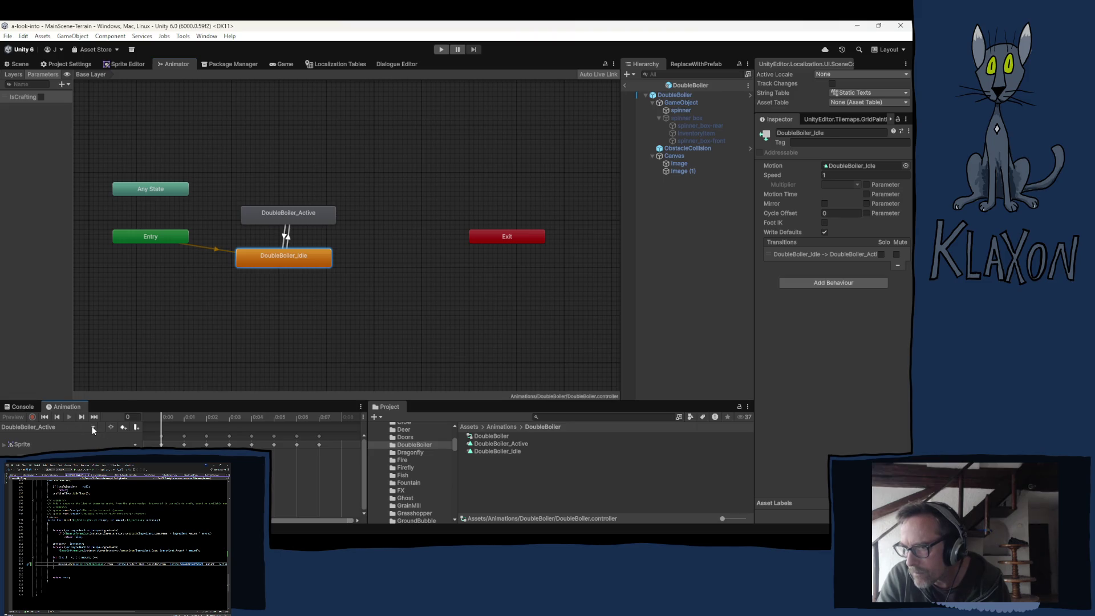
left_click(692, 133)
left_click(690, 118)
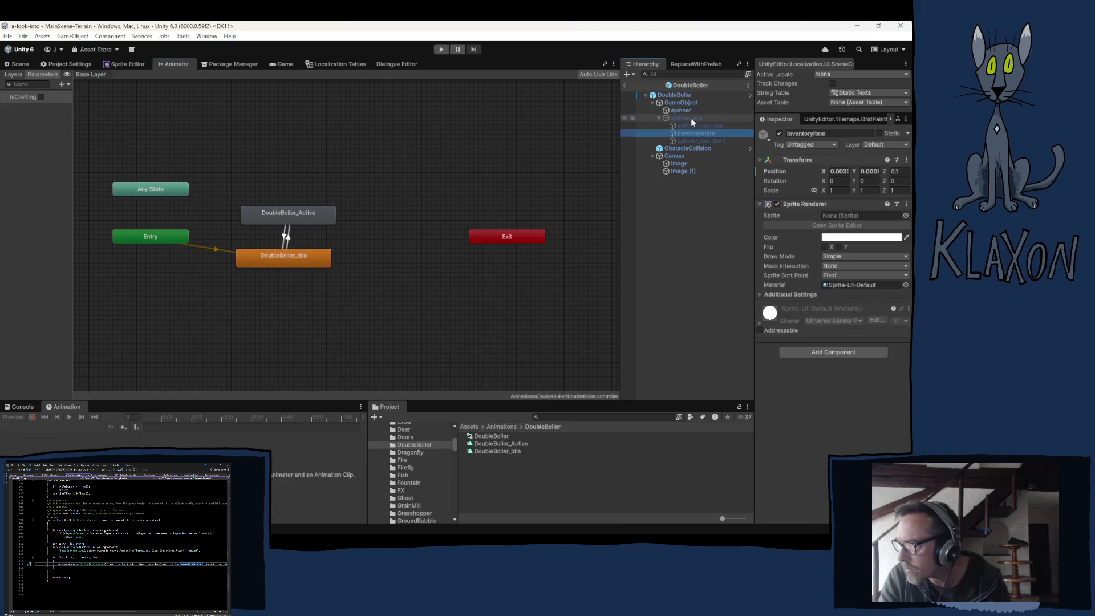
Select the spinner object and switch the Animation window to the DoubleBoiler_Idle clip
left_click(681, 110)
left_click(68, 429)
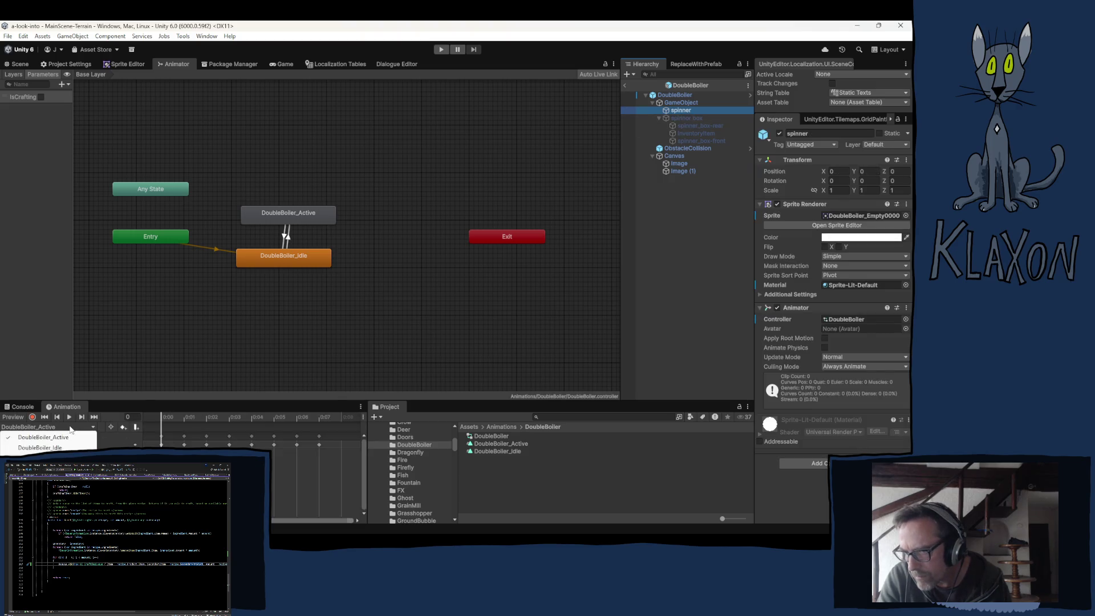
left_click(59, 448)
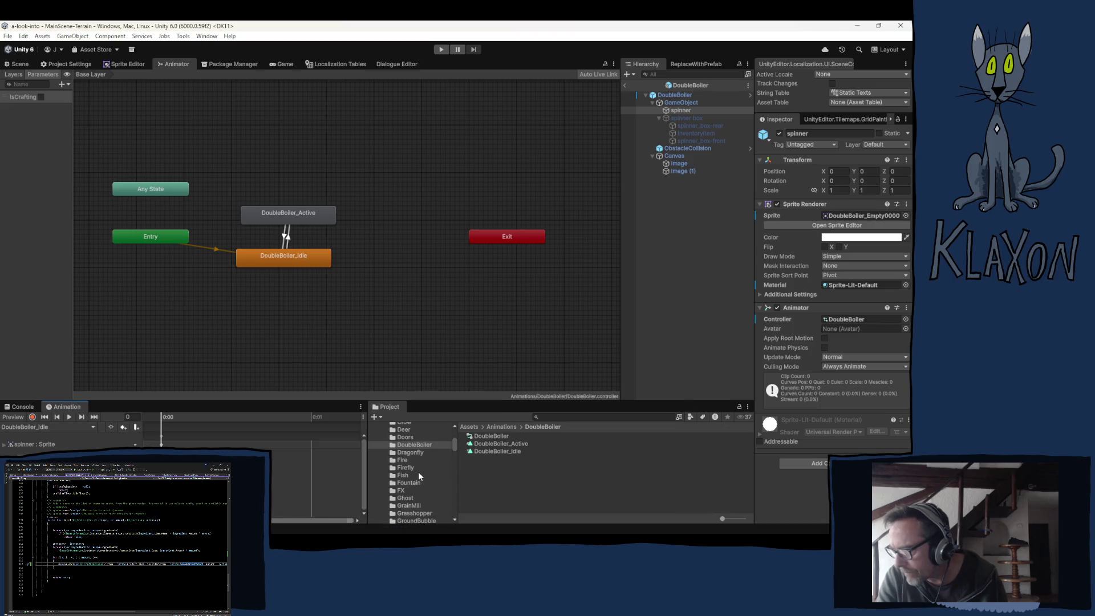
Drag sprites DoubleBoiler_Empty0000–0003 into the Idle clip as four keyframes
left_click(845, 215)
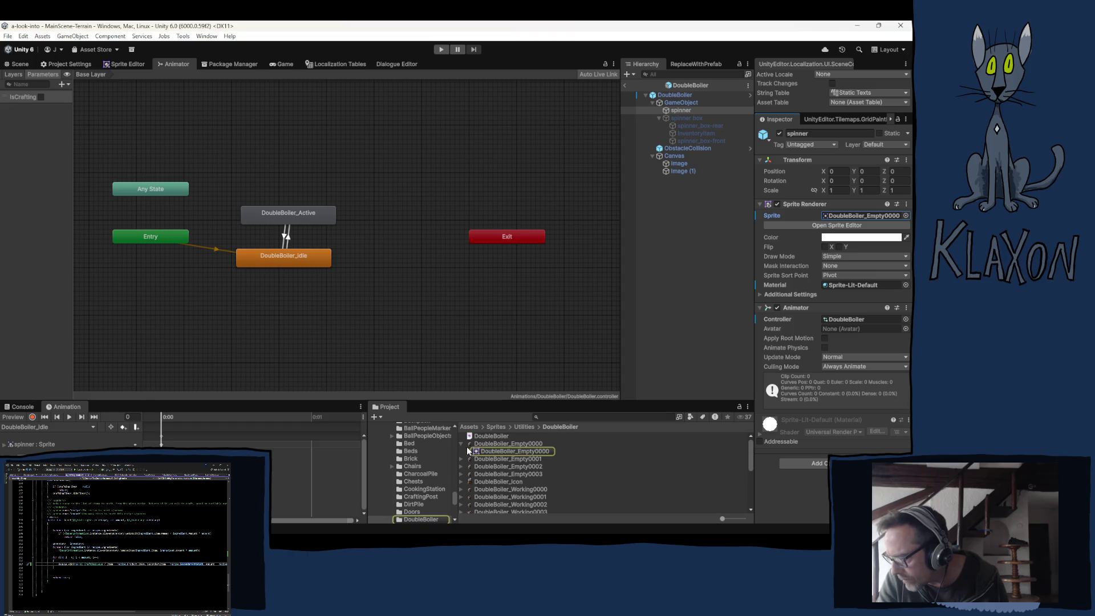
left_click(461, 444)
left_click(498, 443)
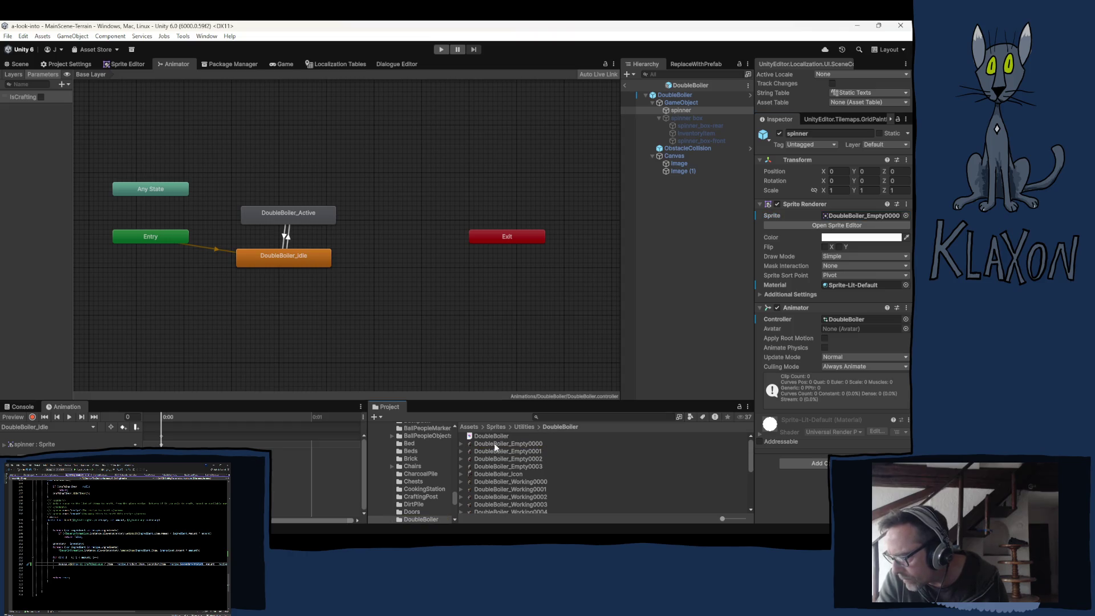
left_click(486, 467, "shift")
left_click_drag(460, 457, 177, 445)
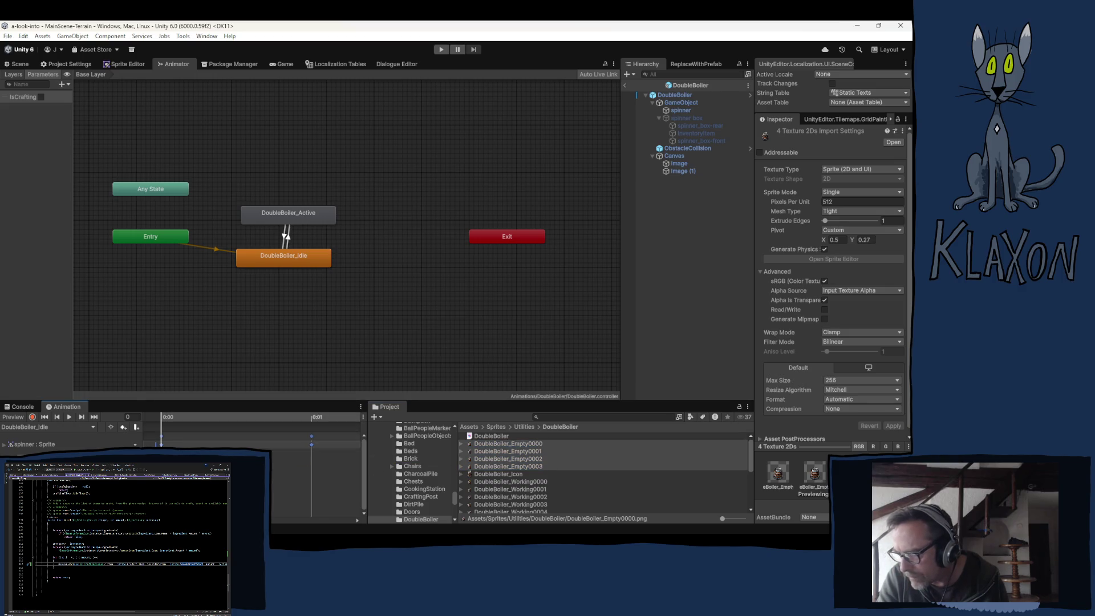
scroll(154, 444, "down", 5)
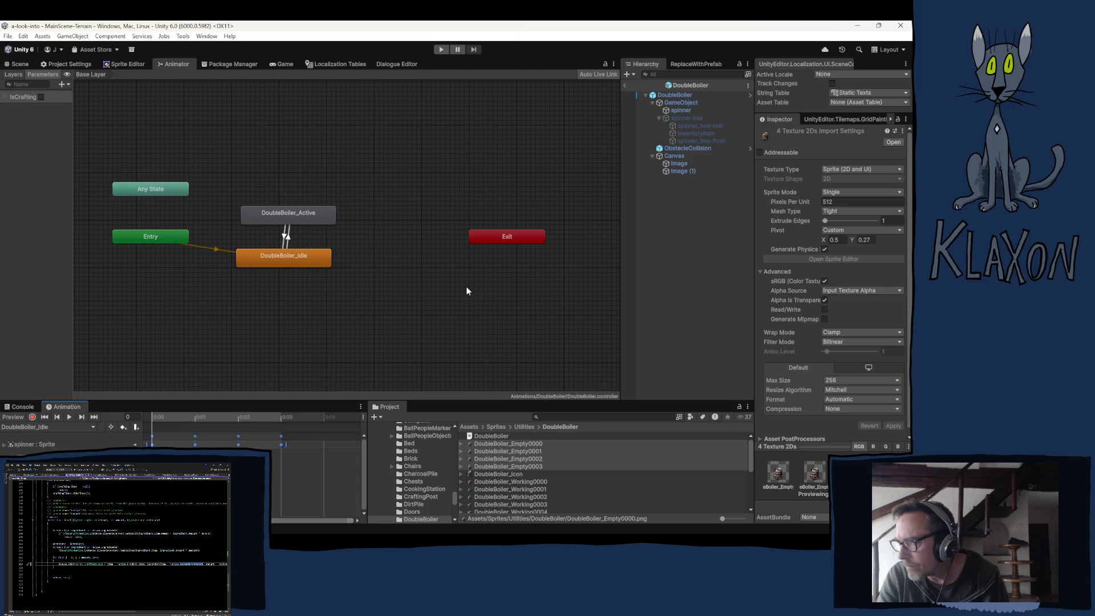
left_click(278, 211)
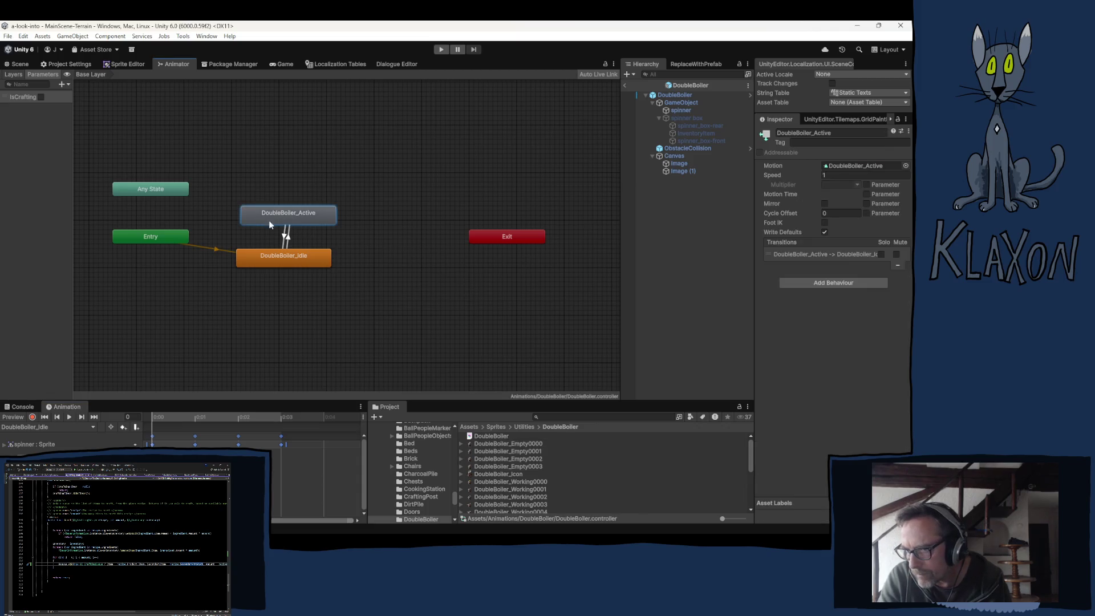
Switch to the DoubleBoiler_Active clip and drag in sprites DoubleBoiler_Working0000–0019 as keyframes
left_click(89, 428)
left_click(51, 437)
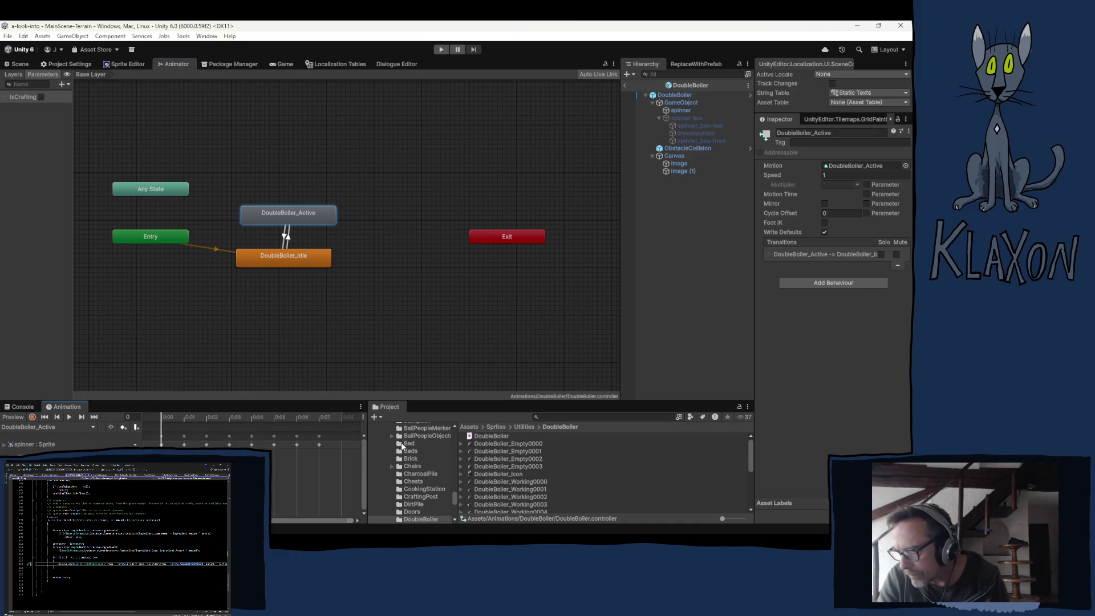
left_click(561, 481)
scroll(556, 496, "down", 5)
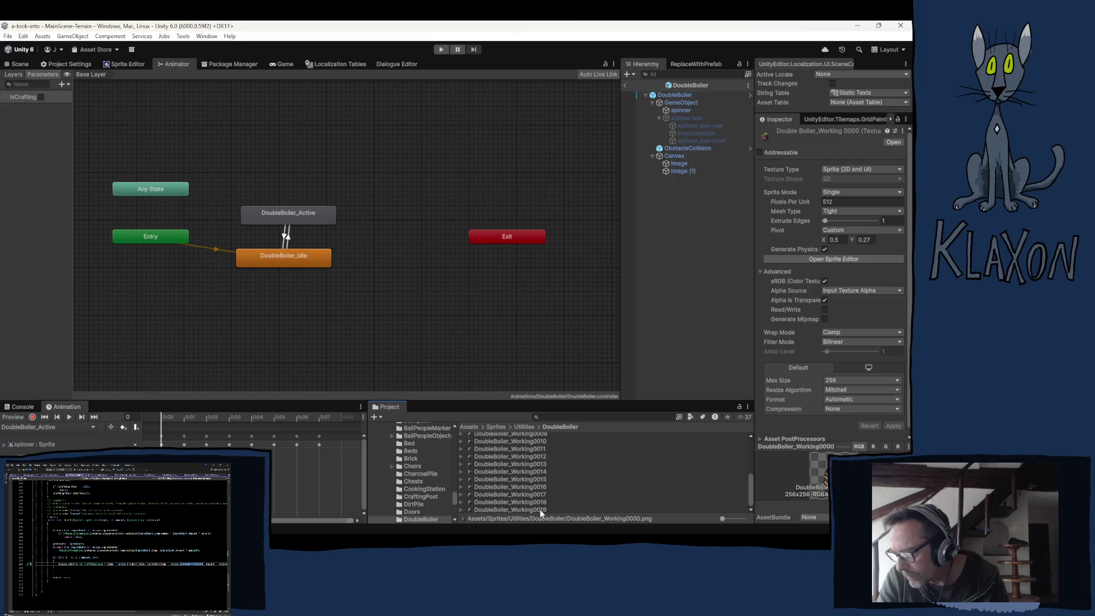
left_click(514, 509, "shift")
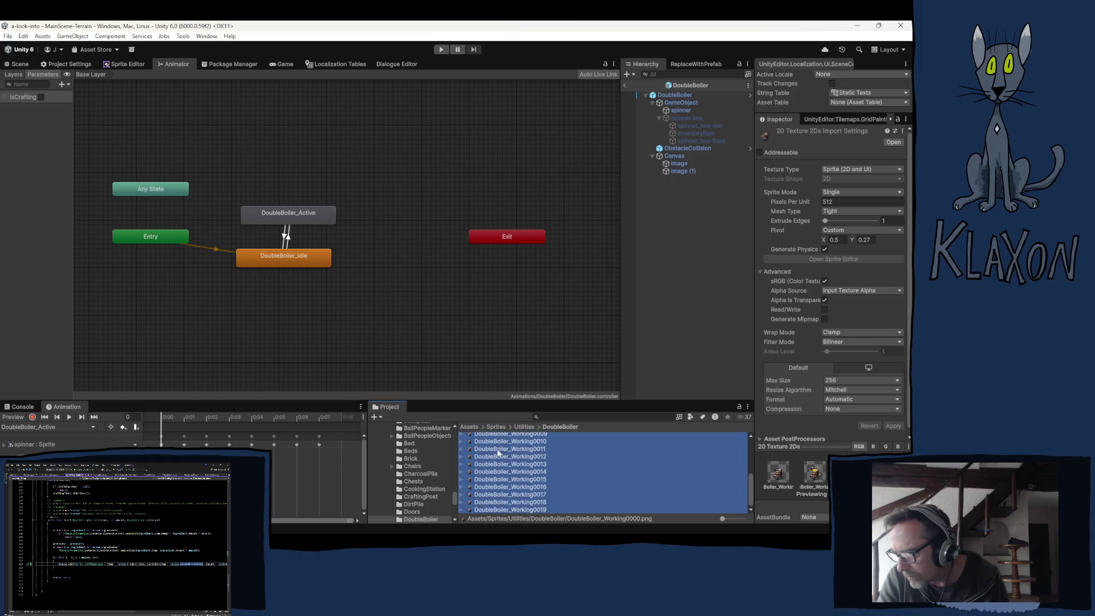
scroll(494, 456, "up", 5)
mouse_move(504, 473)
left_mouse_down()
mouse_move(434, 481)
mouse_move(160, 441)
left_mouse_up()
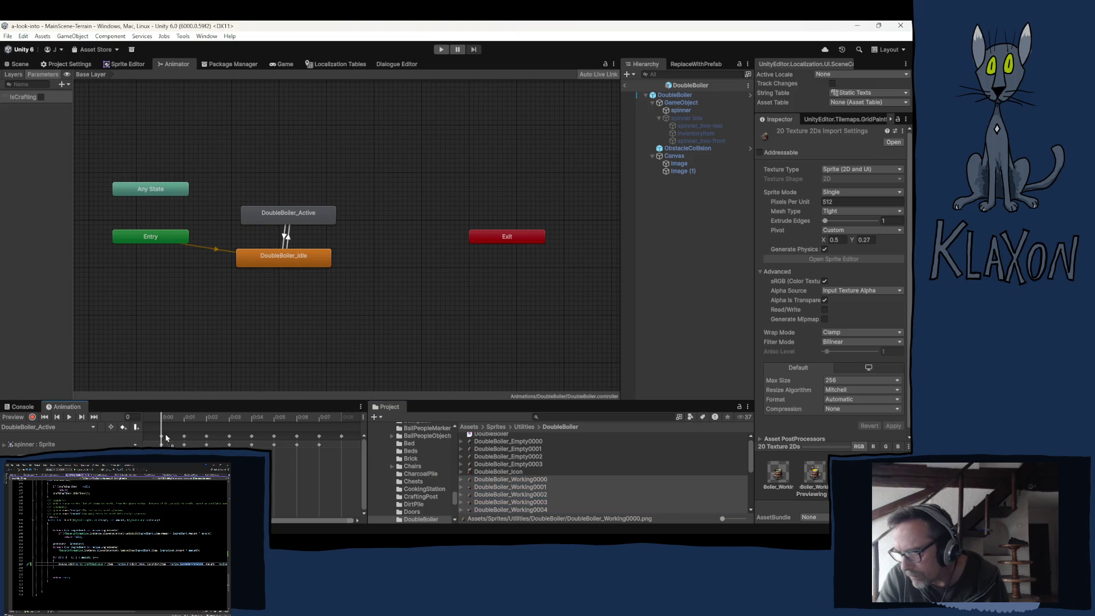
Select all the Active clip's keyframes and adjust them in the dopesheet
left_click(161, 436)
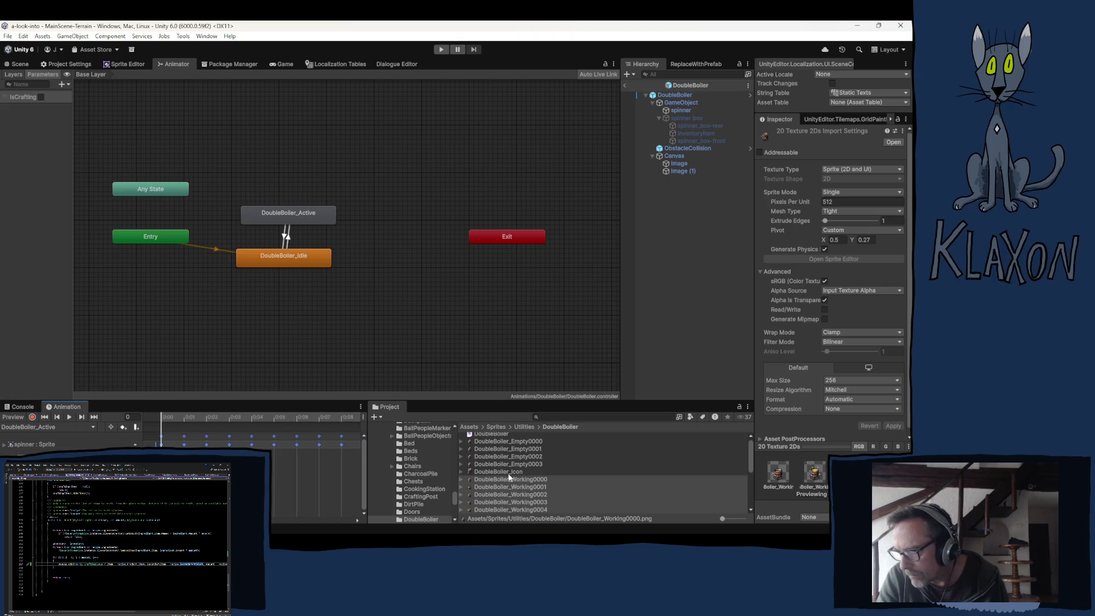
scroll(587, 483, "down", 5)
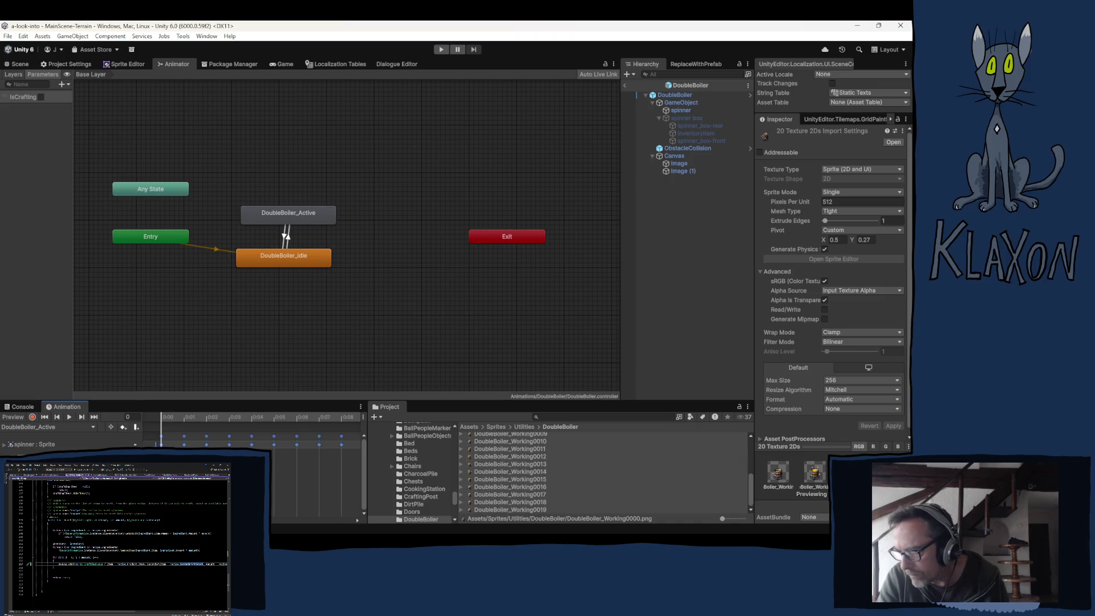
left_click_drag(283, 520, 342, 519)
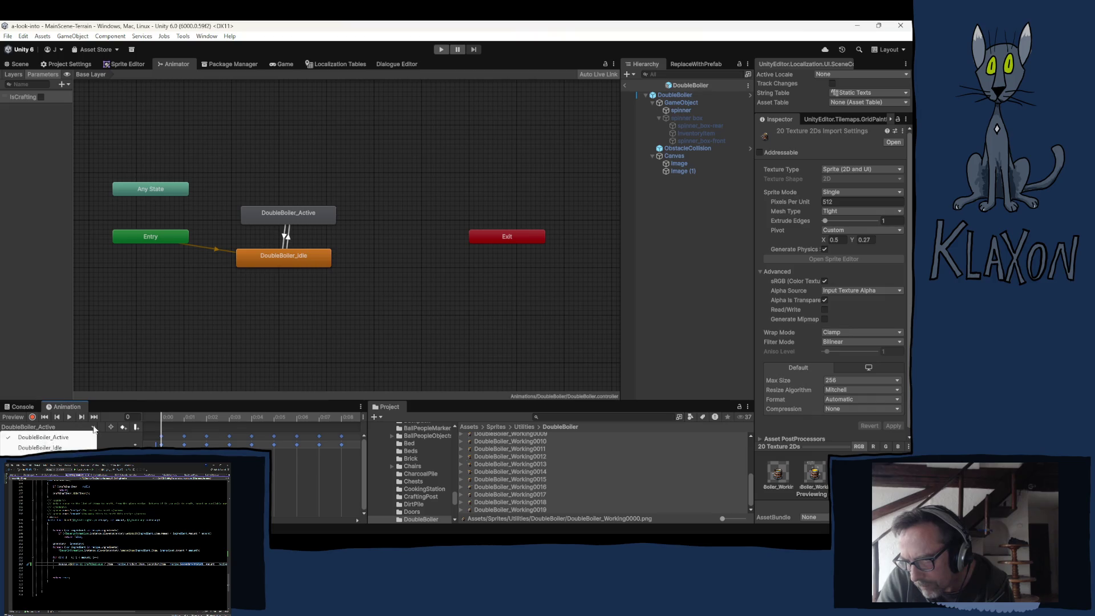
left_click(124, 437)
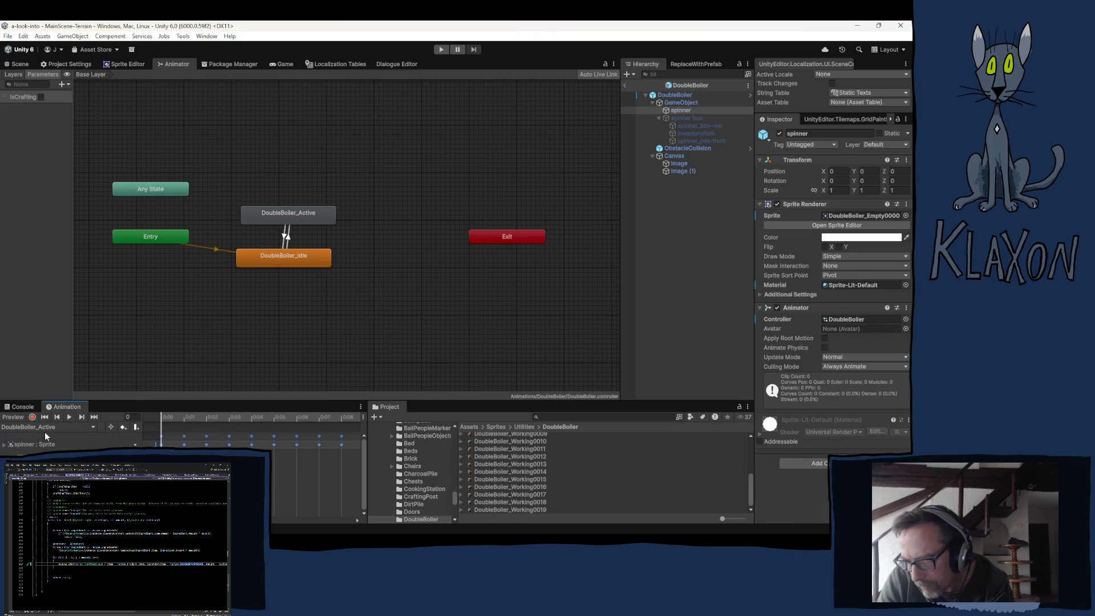
Play and stop a preview of the DoubleBoiler_Active clip on the spinner
left_click(69, 417)
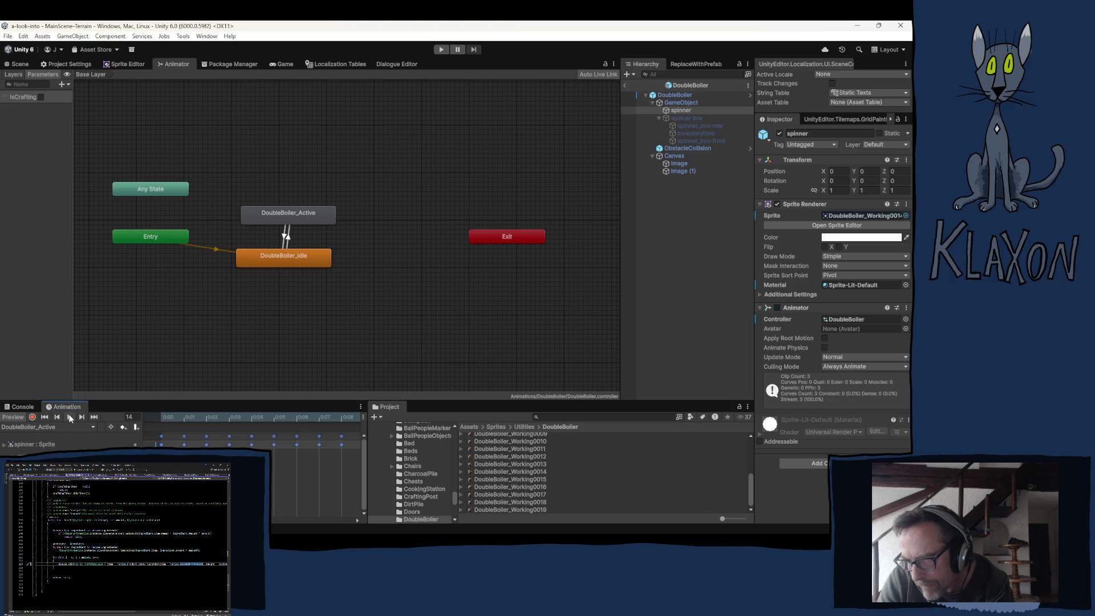
left_click(70, 418)
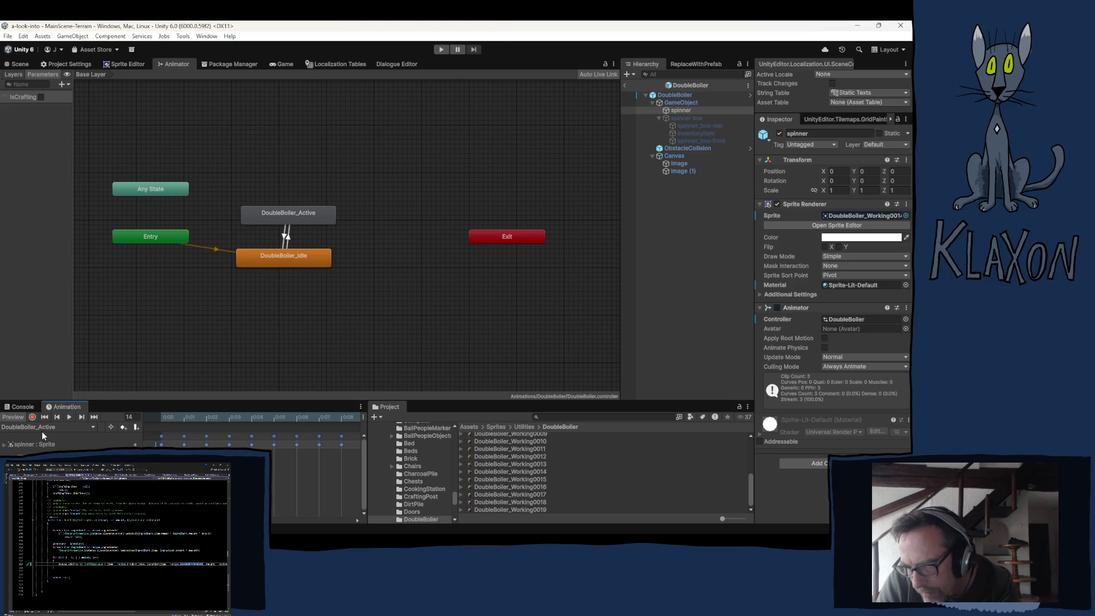
left_click(5, 449)
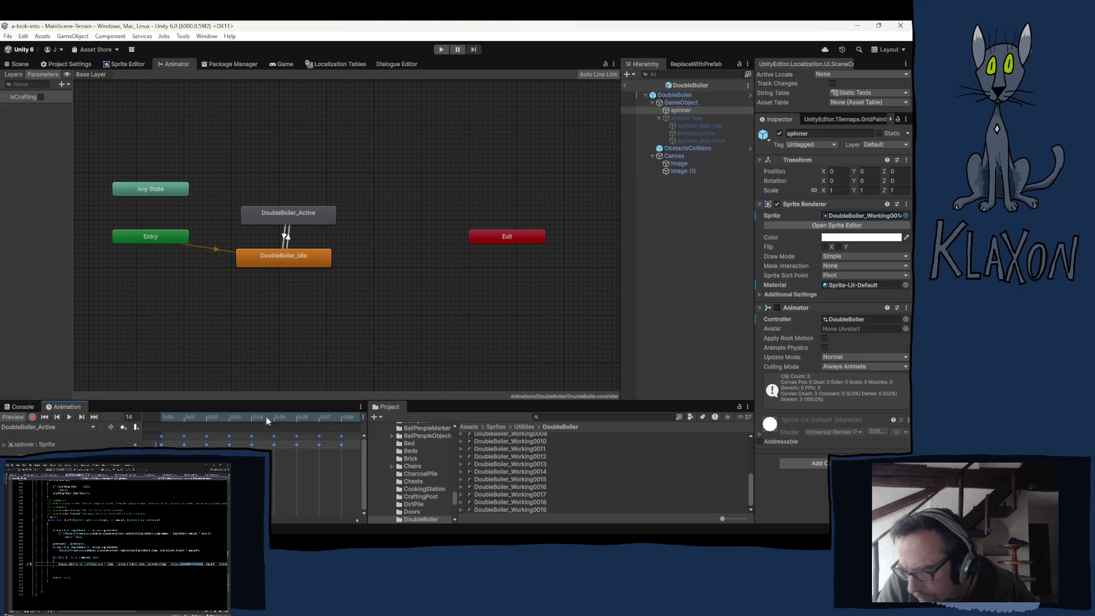
Turn on Show Sample Rate and leave the clip's samples at 12
left_click(361, 407)
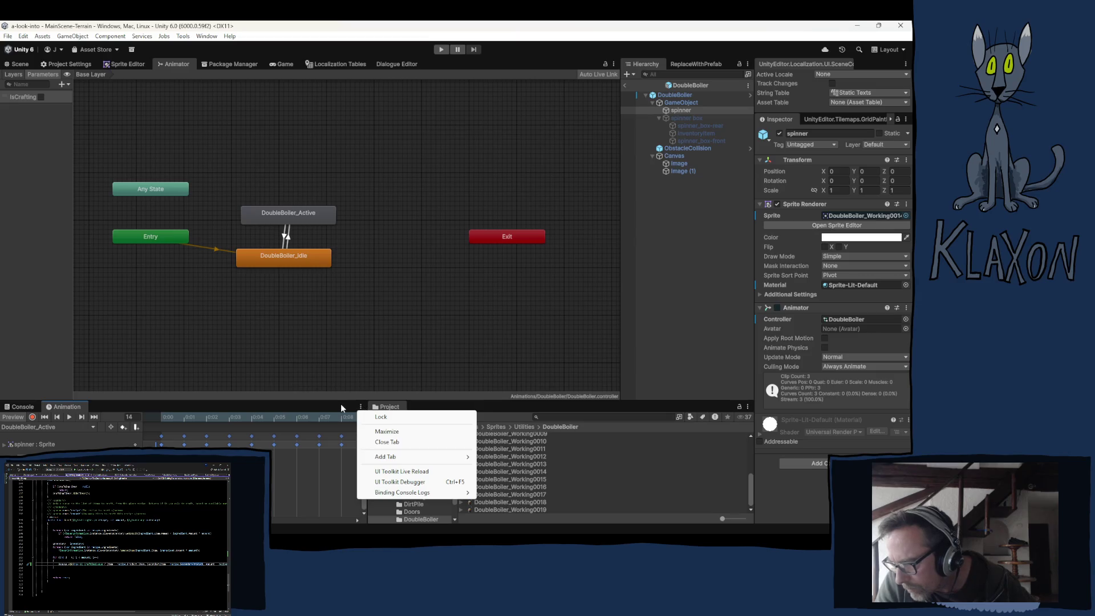
left_click(364, 409)
left_click(364, 421)
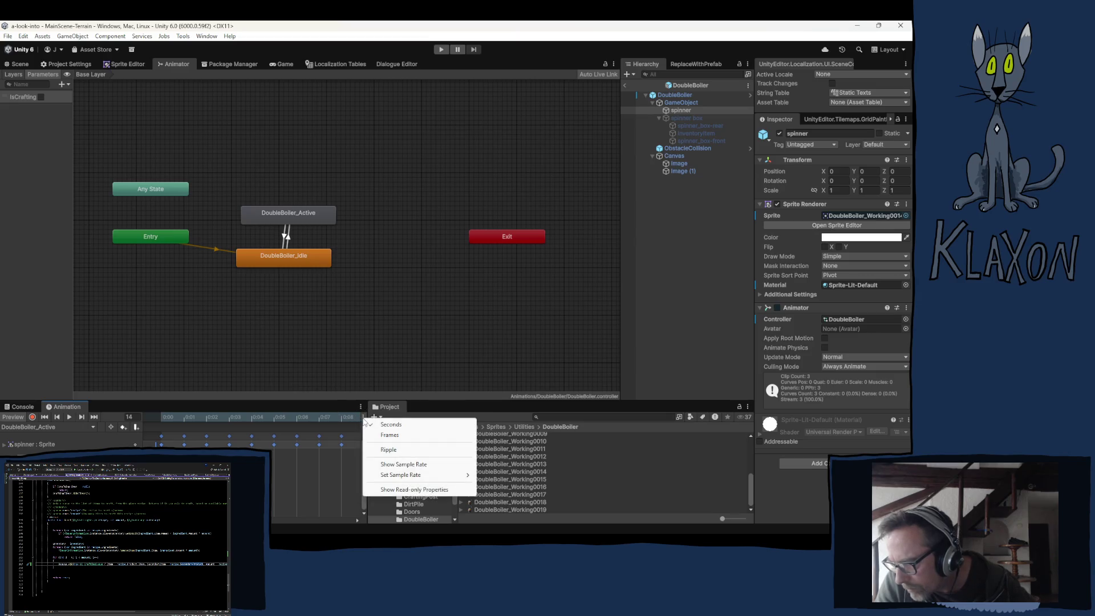
left_click(403, 465)
left_click(95, 427)
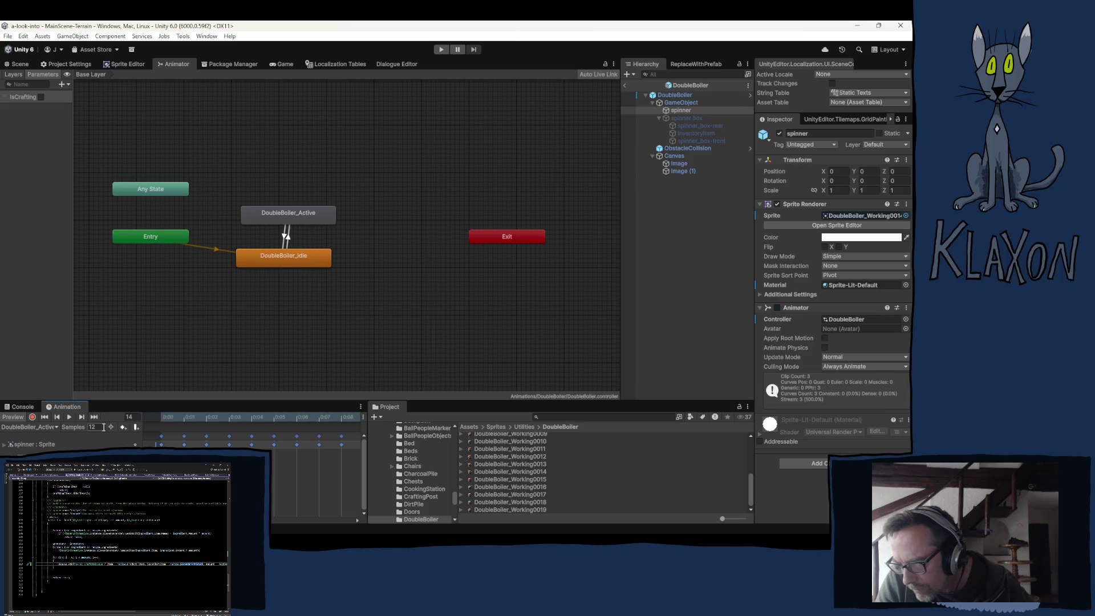
left_click(152, 398)
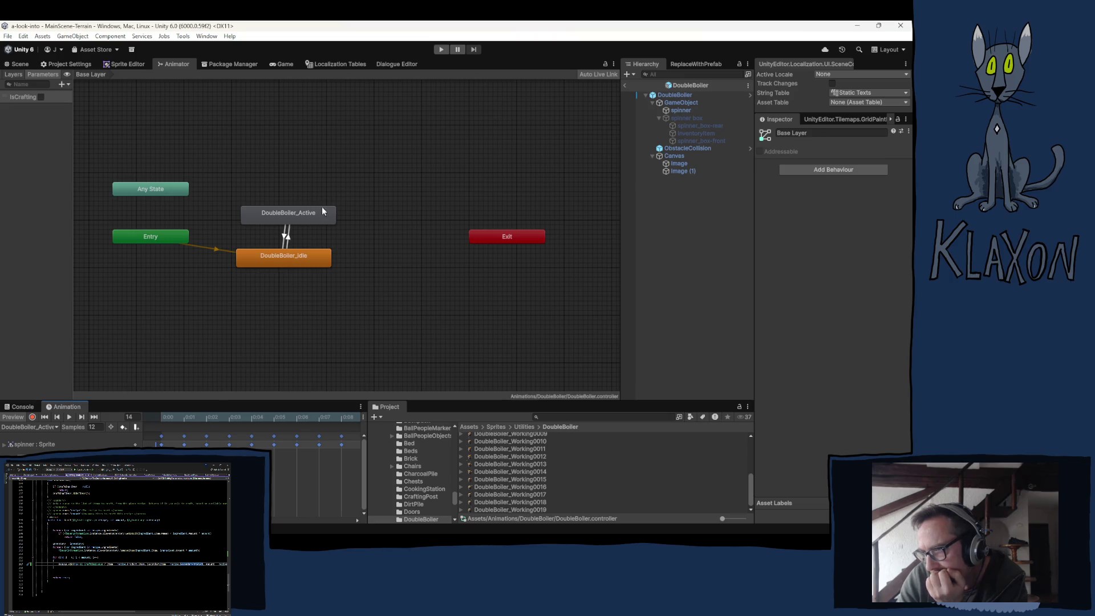
Rearrange the Animator graph, moving DoubleBoiler_Active up and to the right
left_click_drag(310, 209, 239, 303)
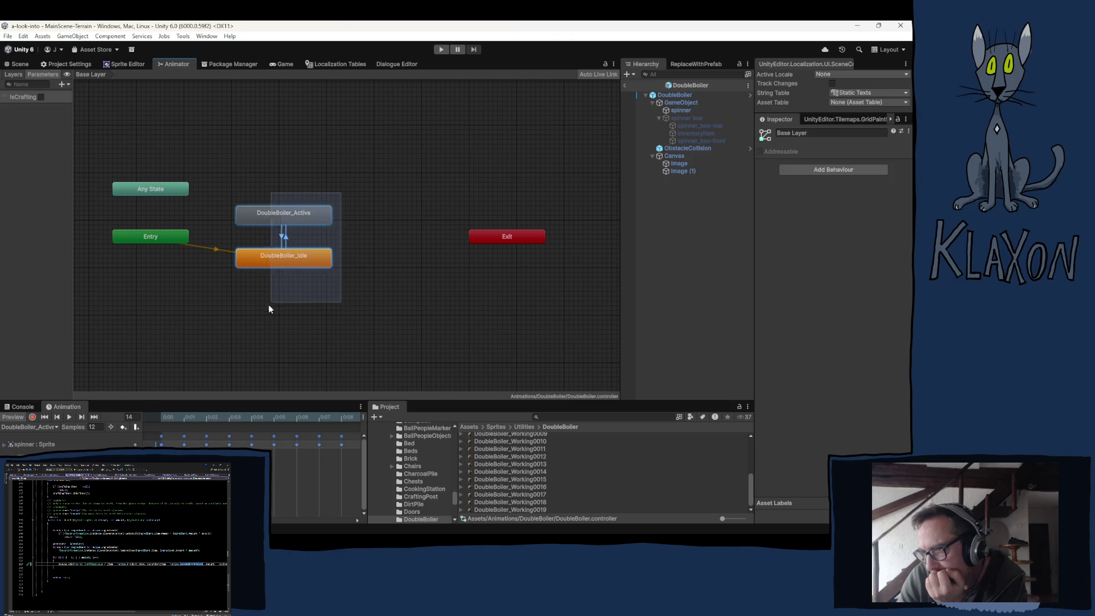
left_click_drag(276, 256, 272, 230)
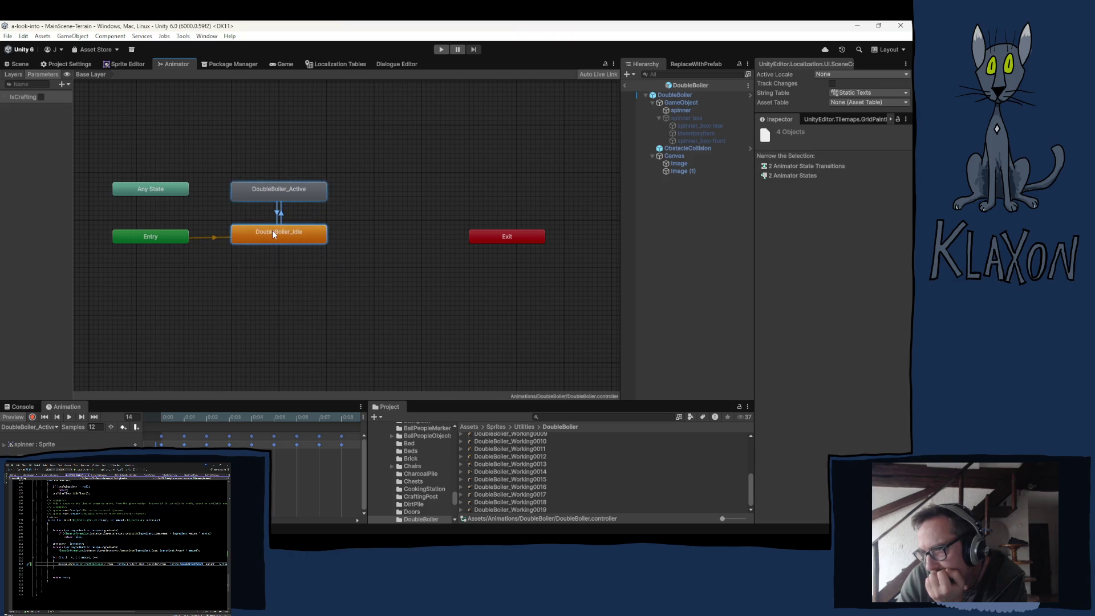
left_click(349, 272)
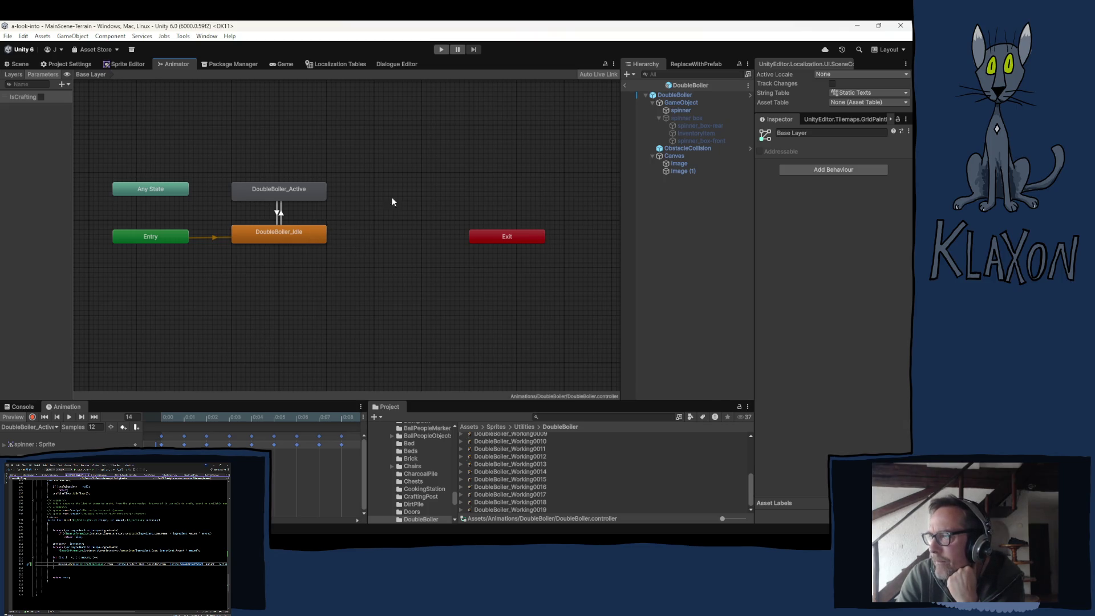
mouse_move(284, 187)
left_mouse_down()
mouse_move(333, 197)
mouse_move(318, 183)
left_mouse_up()
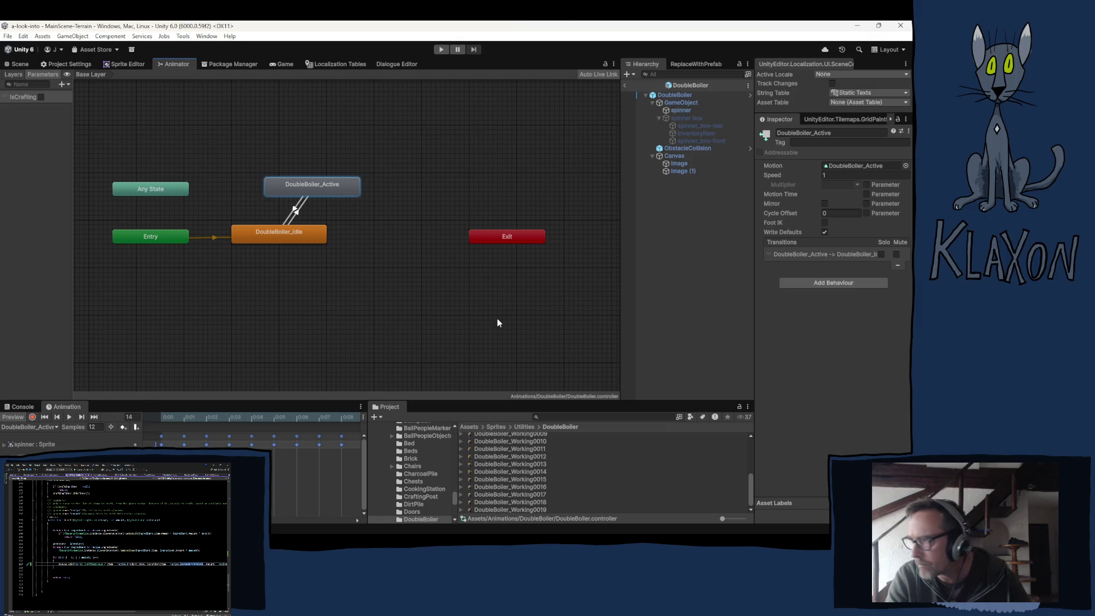
left_click(679, 286)
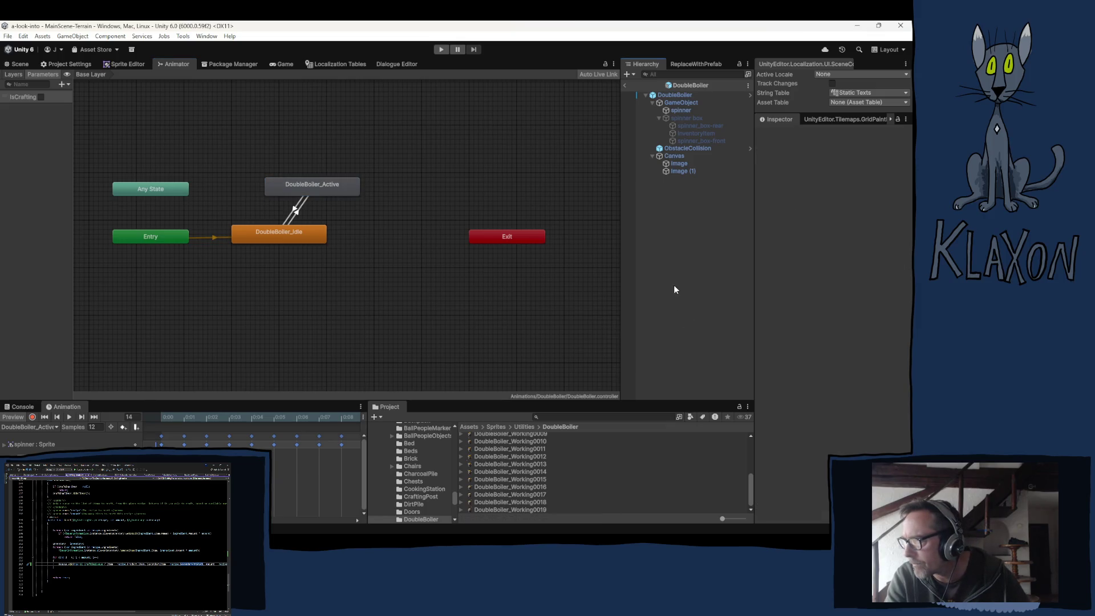
Keep the spinner Animator's Culling Mode at Always Animate and view the prefab in the Scene
left_click(678, 110)
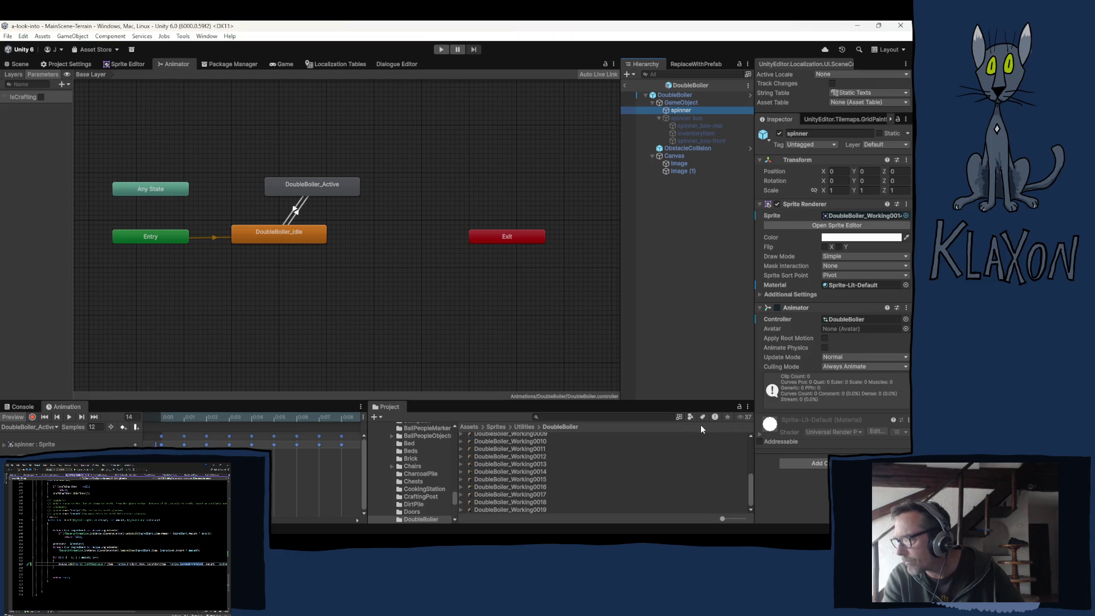
left_click(854, 368)
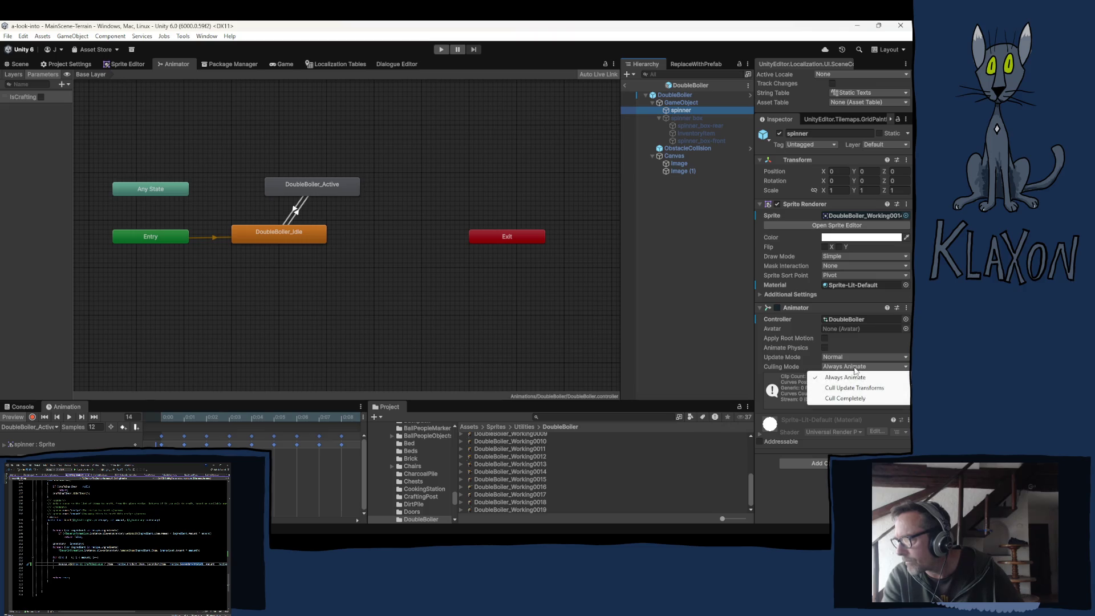
left_click(845, 377)
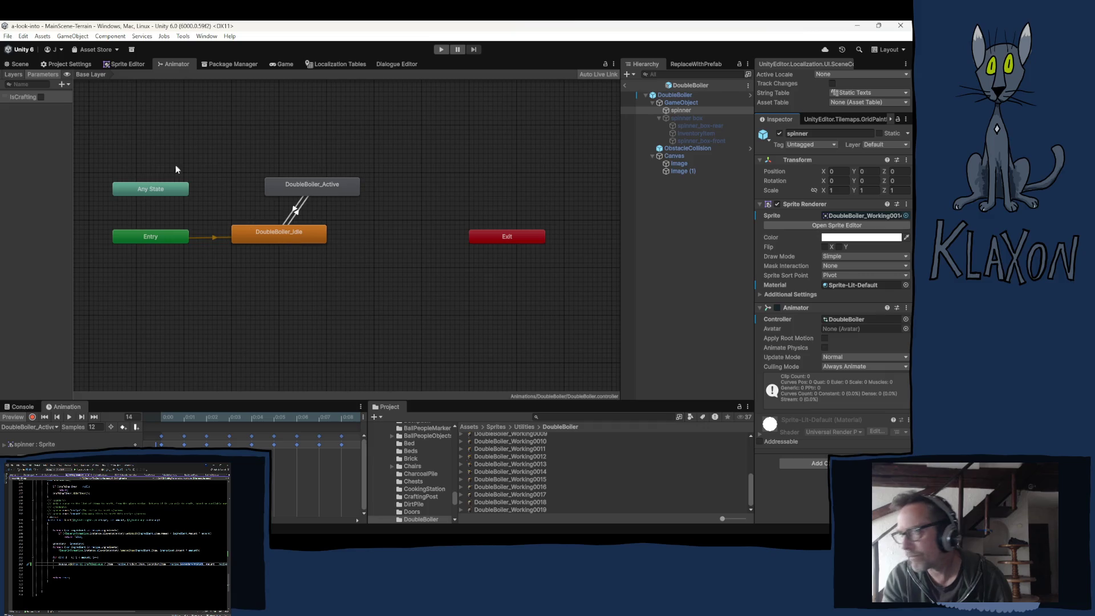
left_click(20, 65)
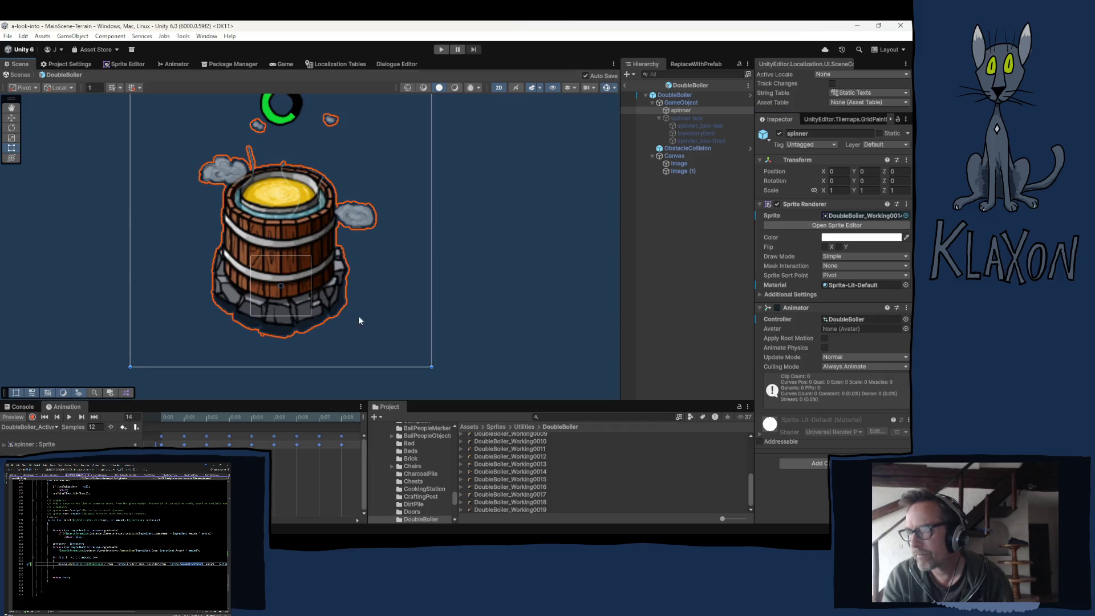
Zoom out in the Scene view and exit Prefab mode back to MainScene-Terrain
scroll(388, 311, "down", 4)
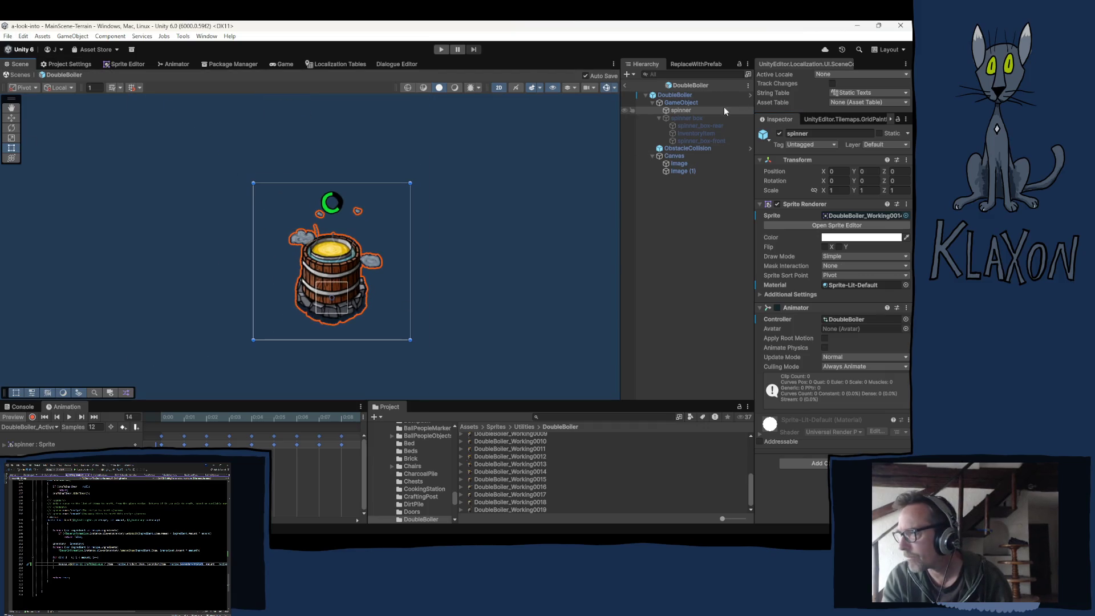
left_click(626, 87)
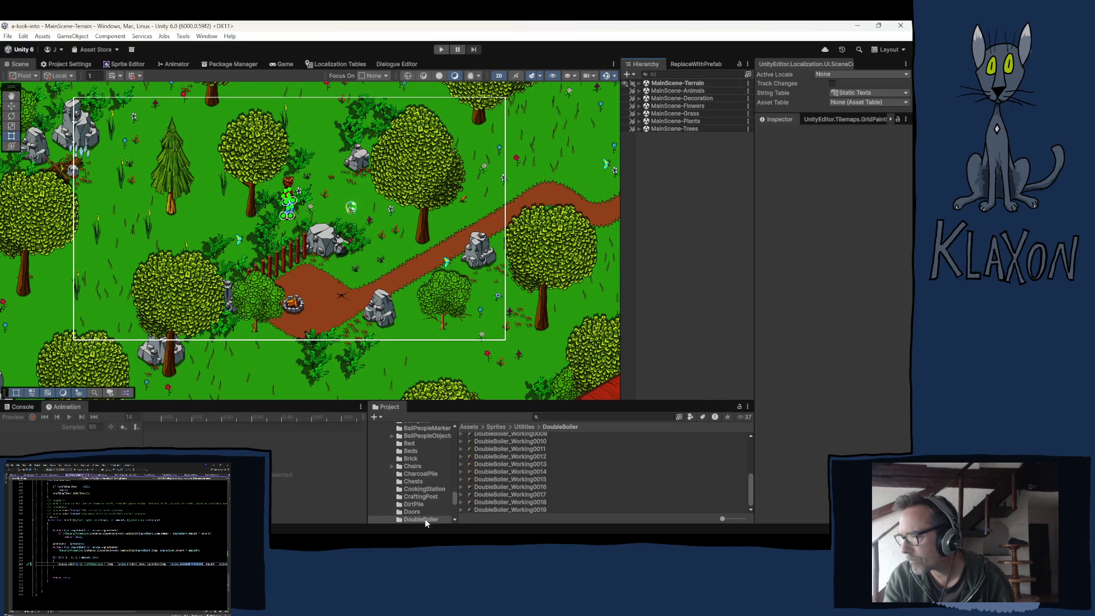
Browse the Prefabs folders in the Project window, checking Utilities and expanding Items
scroll(425, 520, "up", 5)
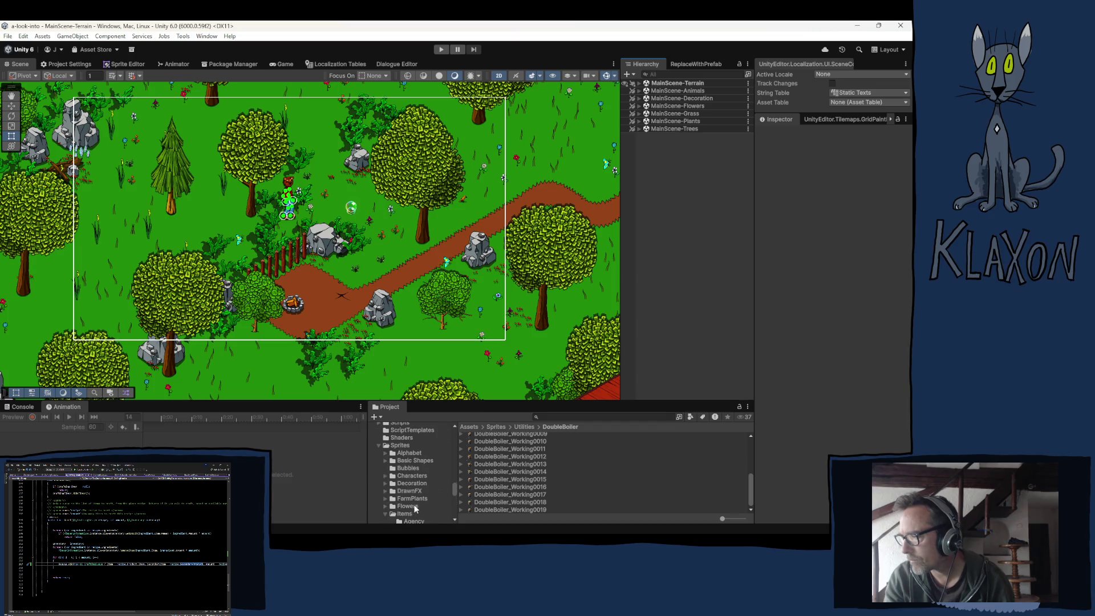
scroll(414, 505, "down", 5)
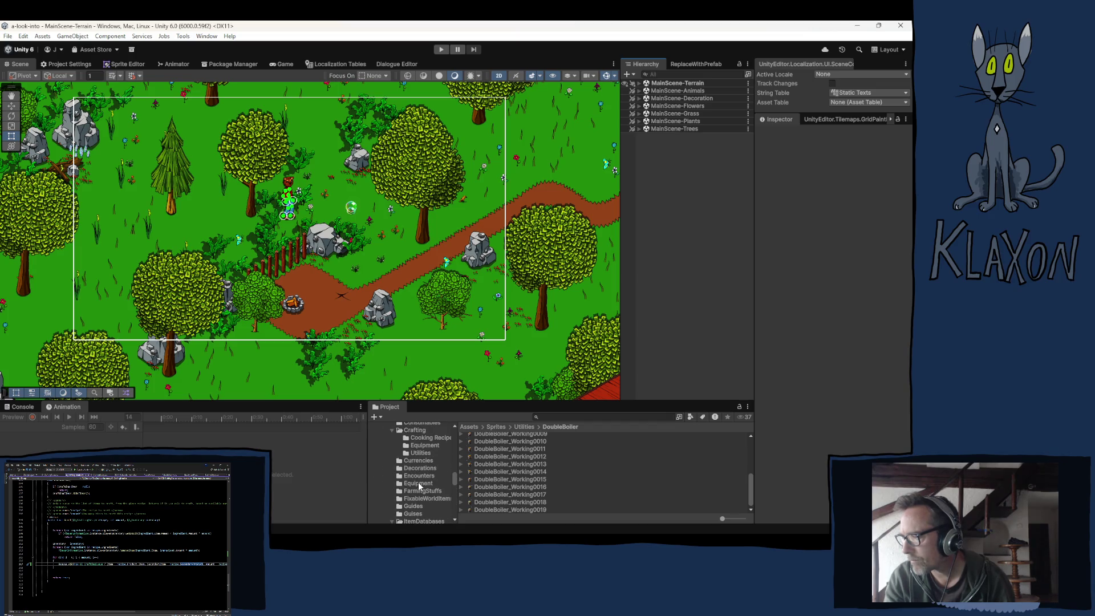
scroll(419, 481, "down", 4)
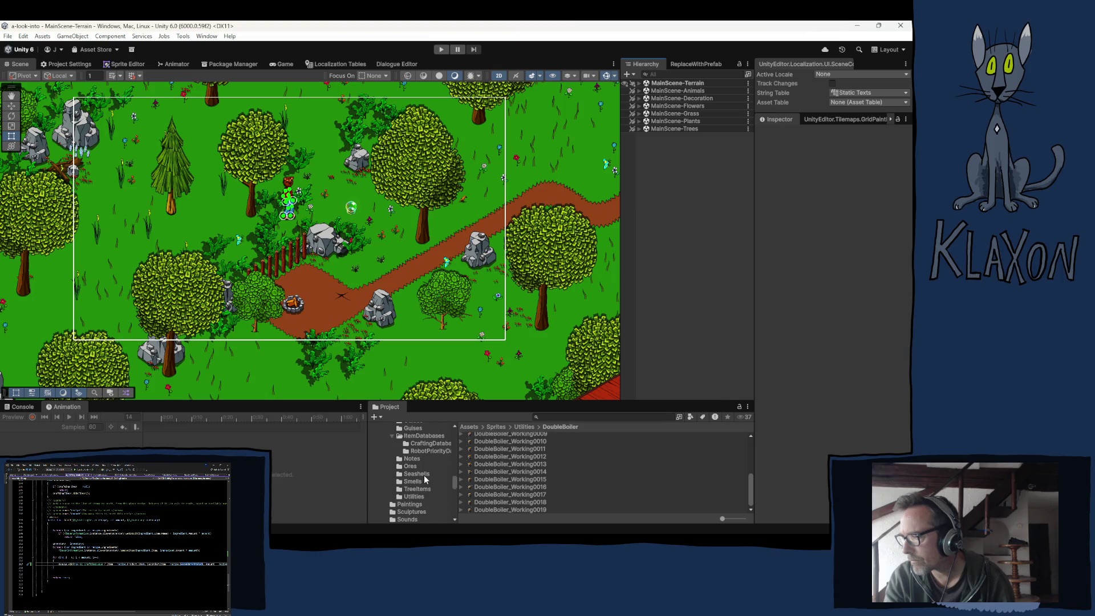
scroll(423, 474, "down", 8)
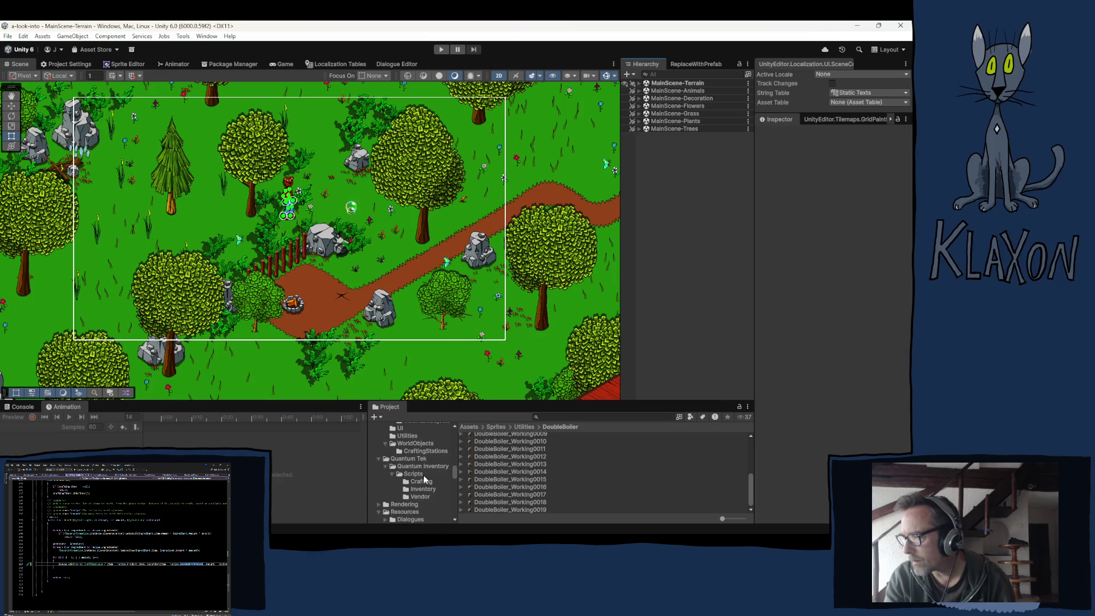
left_click(408, 436)
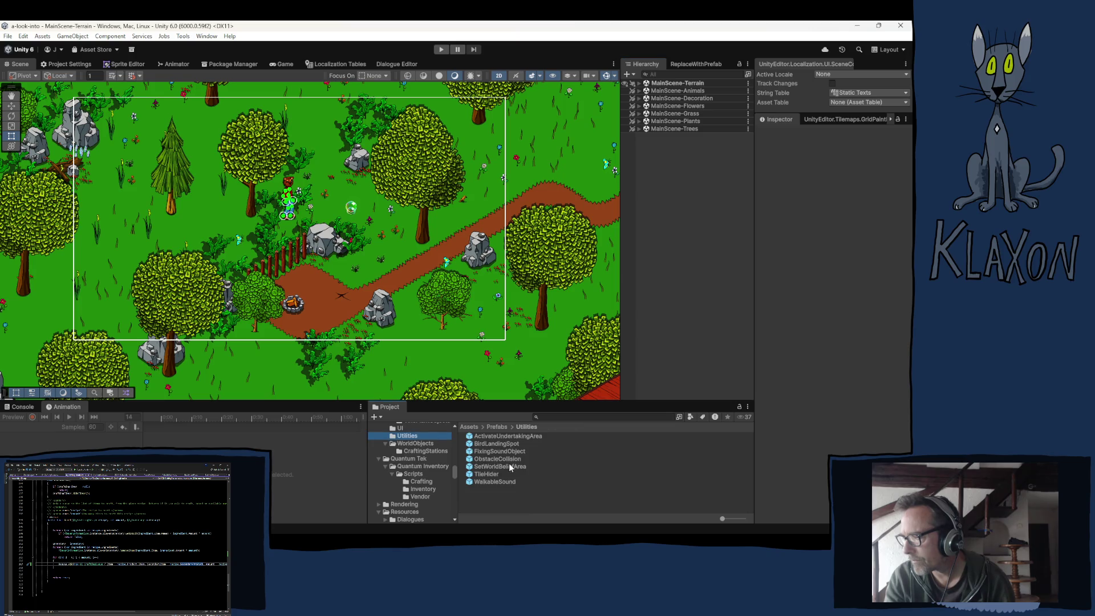
scroll(430, 468, "down", 6)
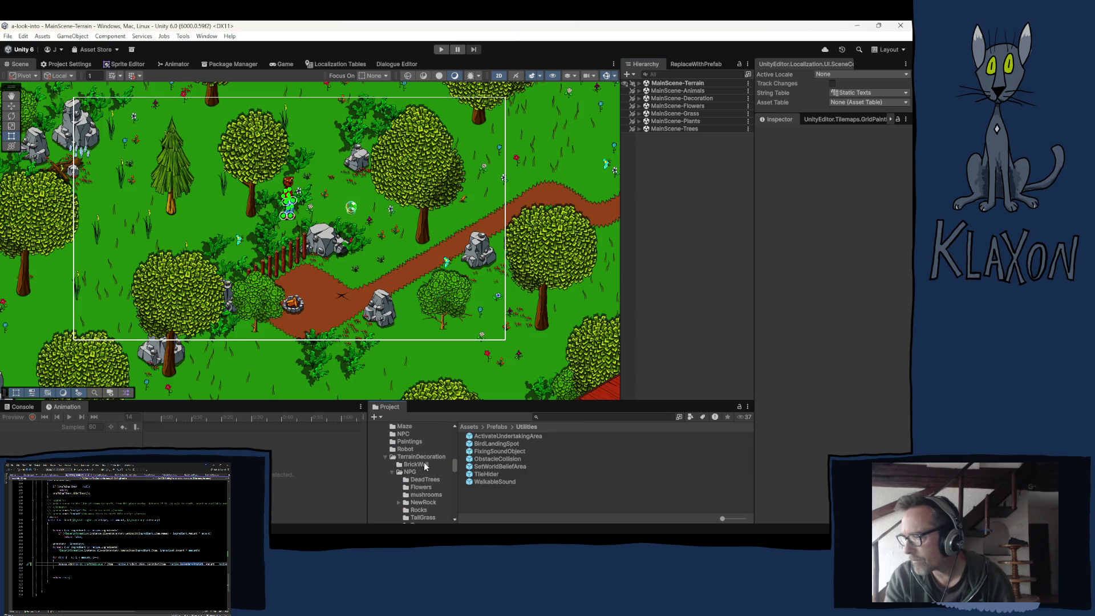
scroll(427, 463, "up", 4)
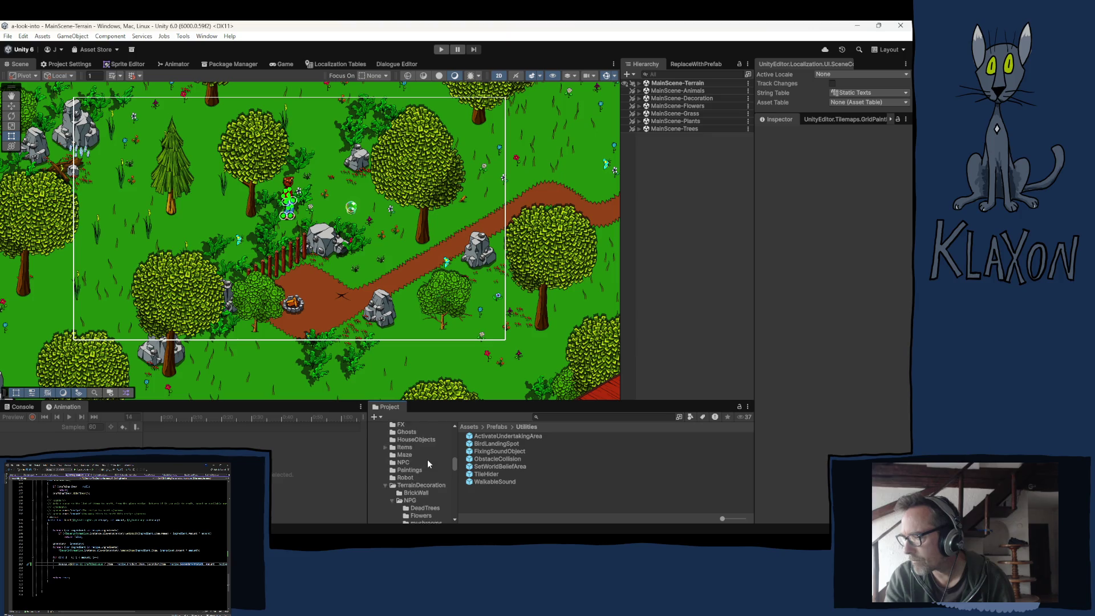
scroll(427, 464, "down", 2)
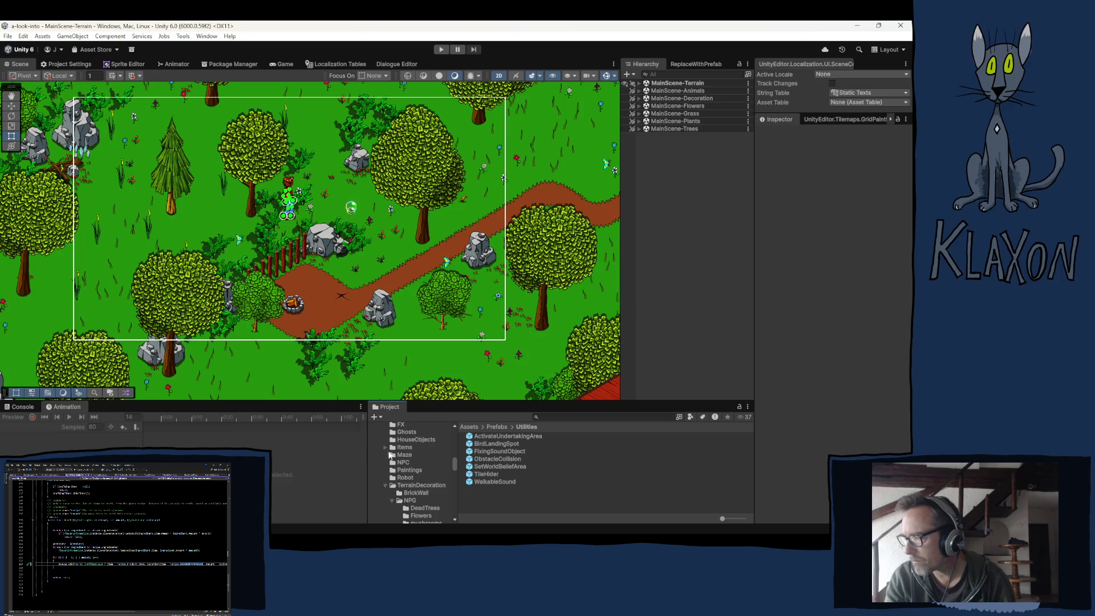
left_click(385, 446)
Open the WorldObjects > CraftingStations folder and select the DoubleBoiler prefab
scroll(407, 468, "down", 5)
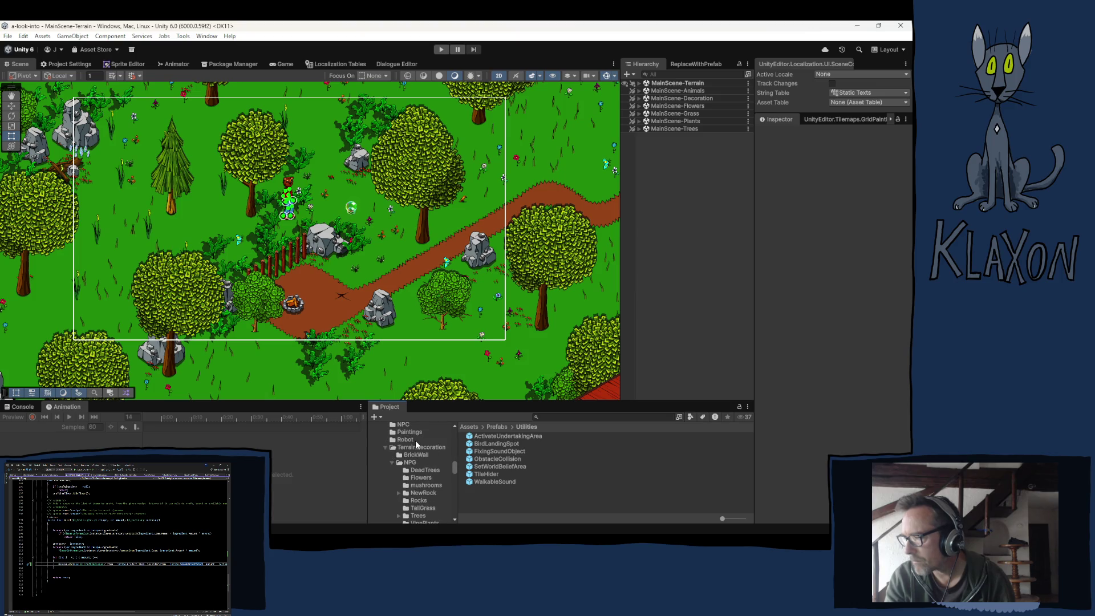
scroll(415, 441, "up", 5)
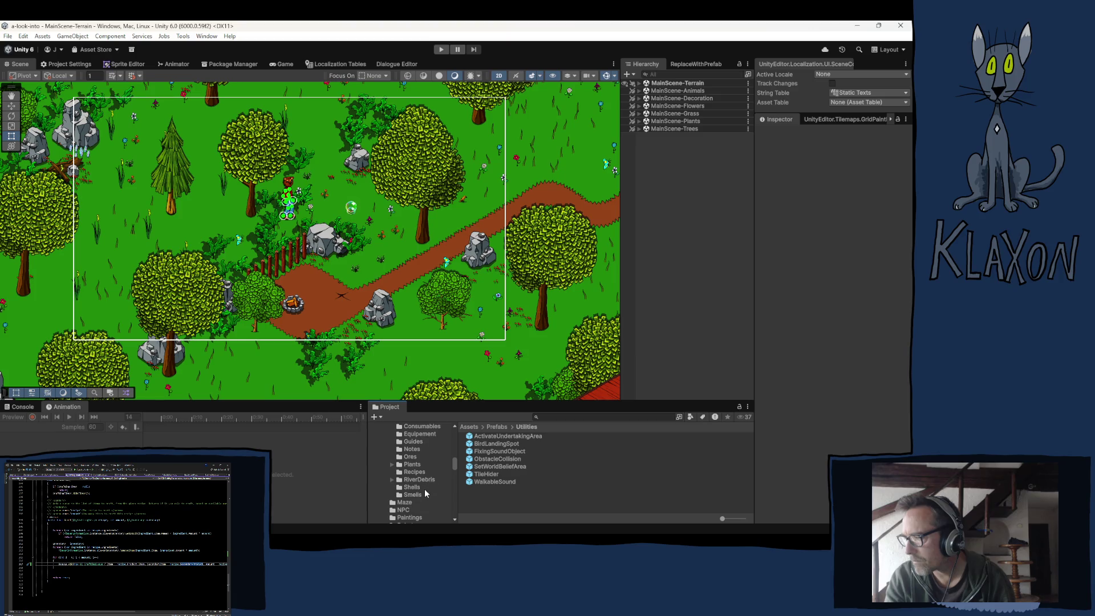
scroll(423, 444, "up", 2)
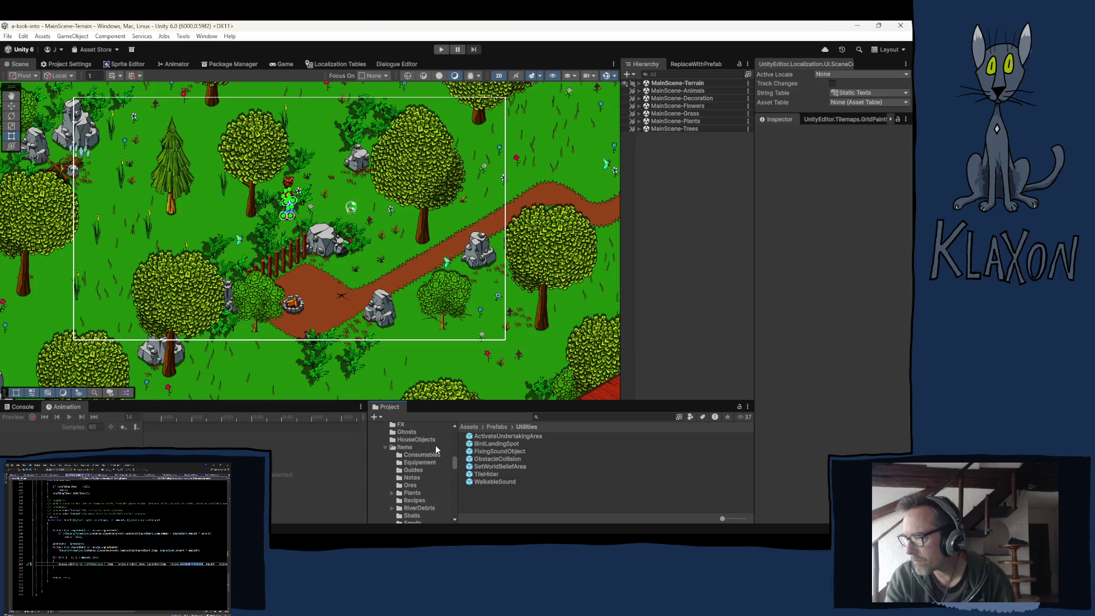
scroll(420, 455, "down", 2)
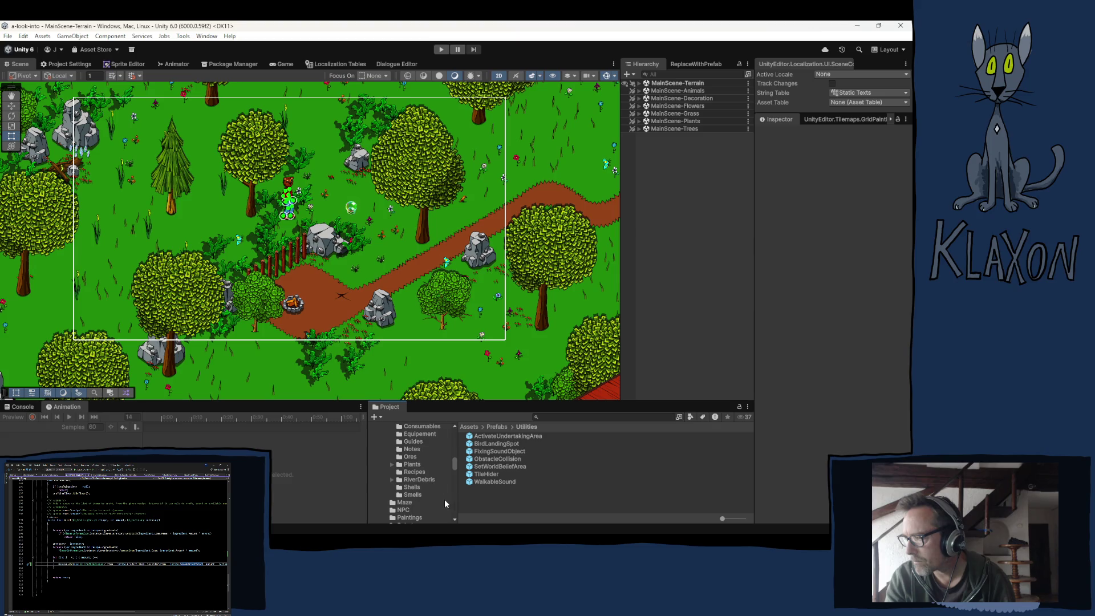
scroll(429, 490, "down", 4)
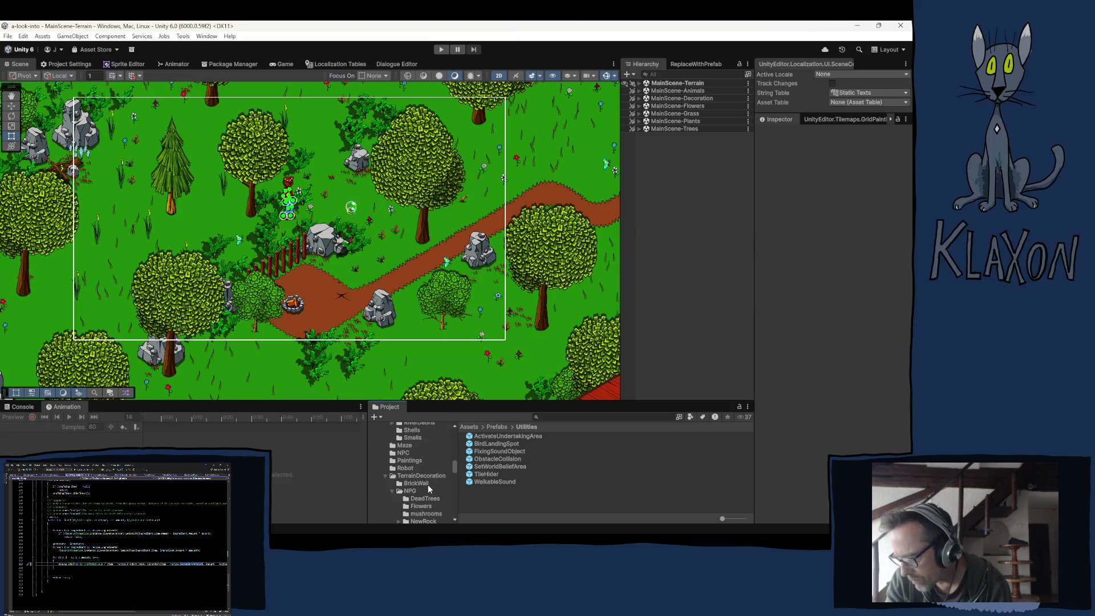
scroll(428, 479, "down", 6)
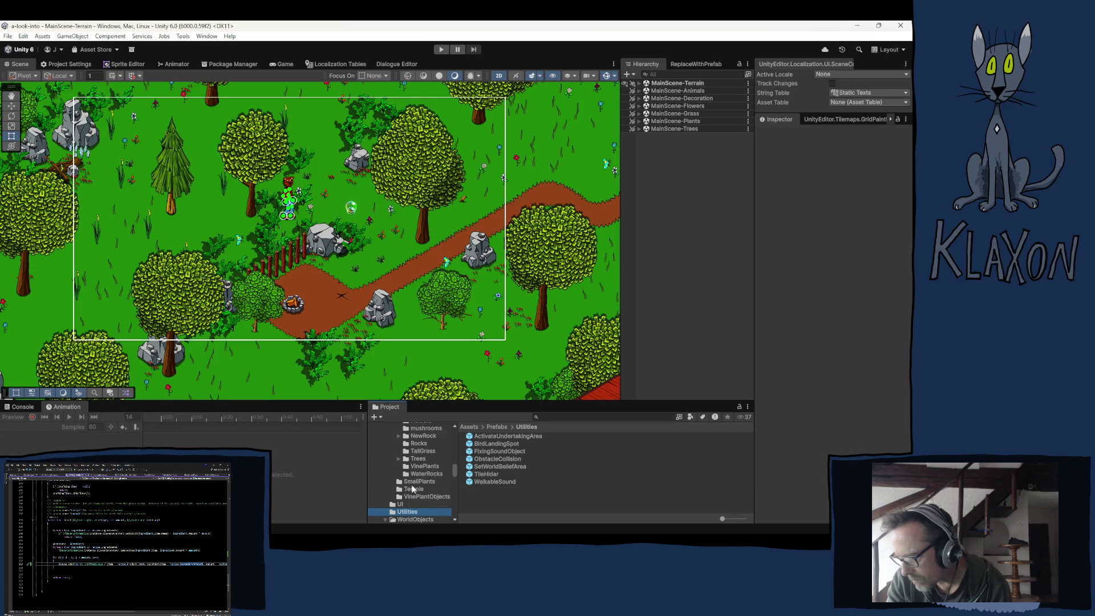
scroll(410, 490, "down", 2)
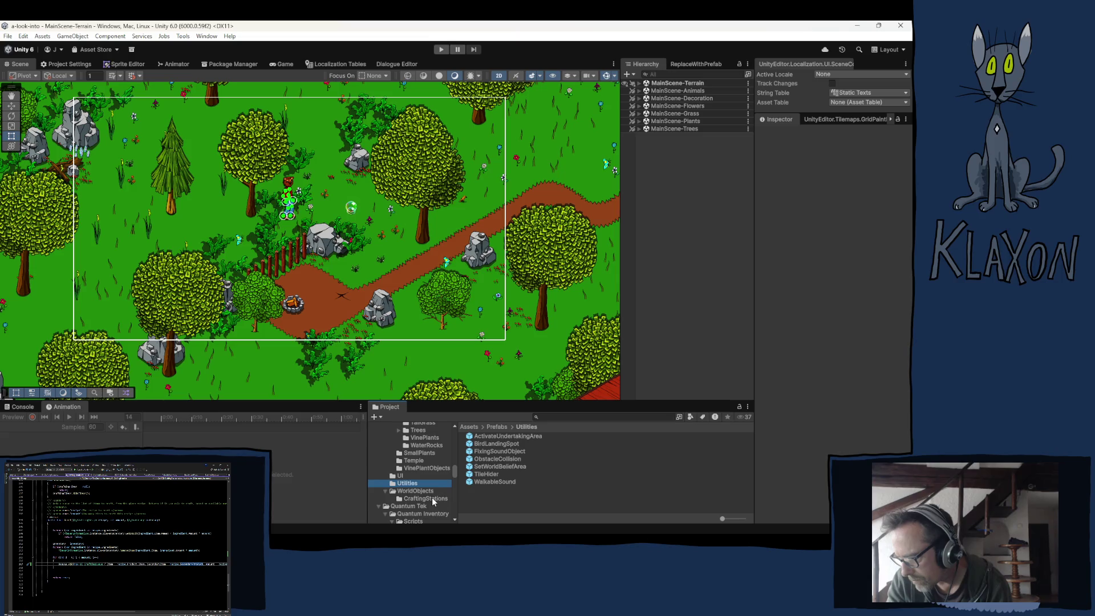
left_click(433, 498)
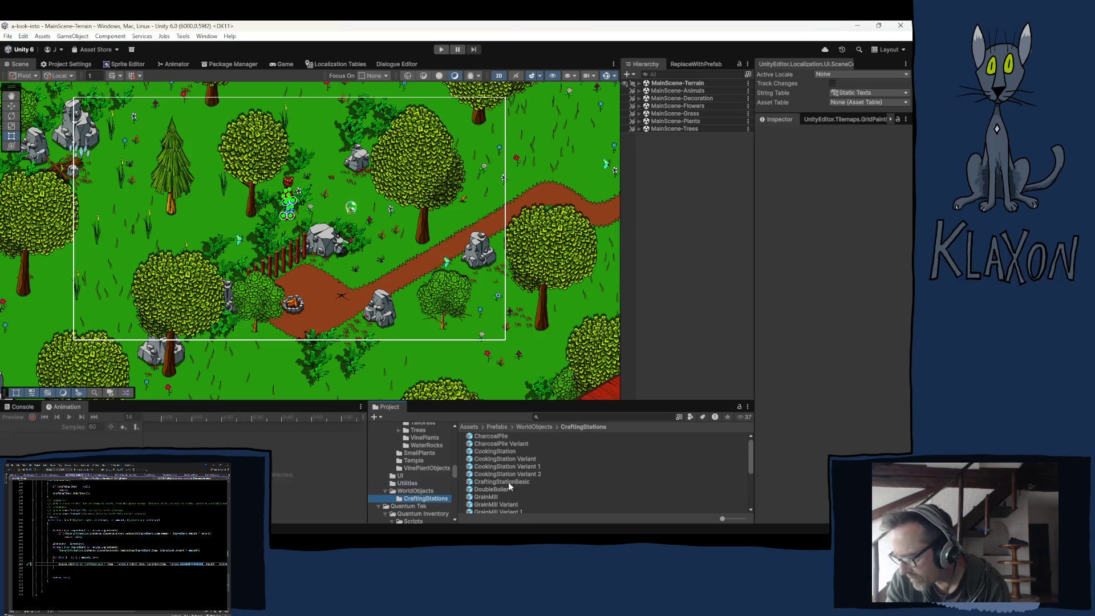
scroll(550, 494, "down", 3)
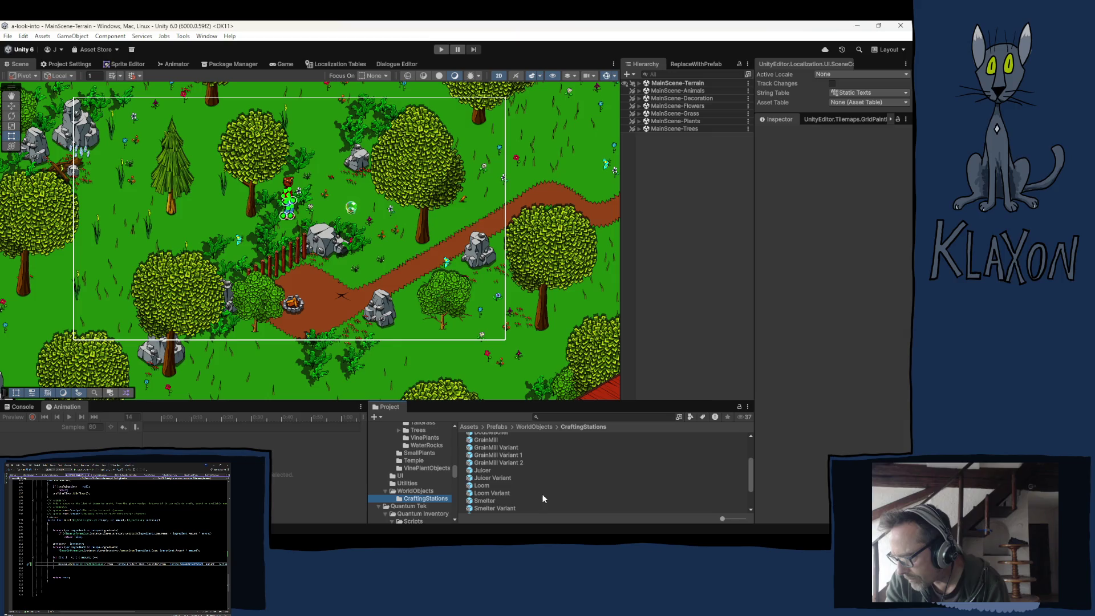
scroll(511, 488, "up", 2)
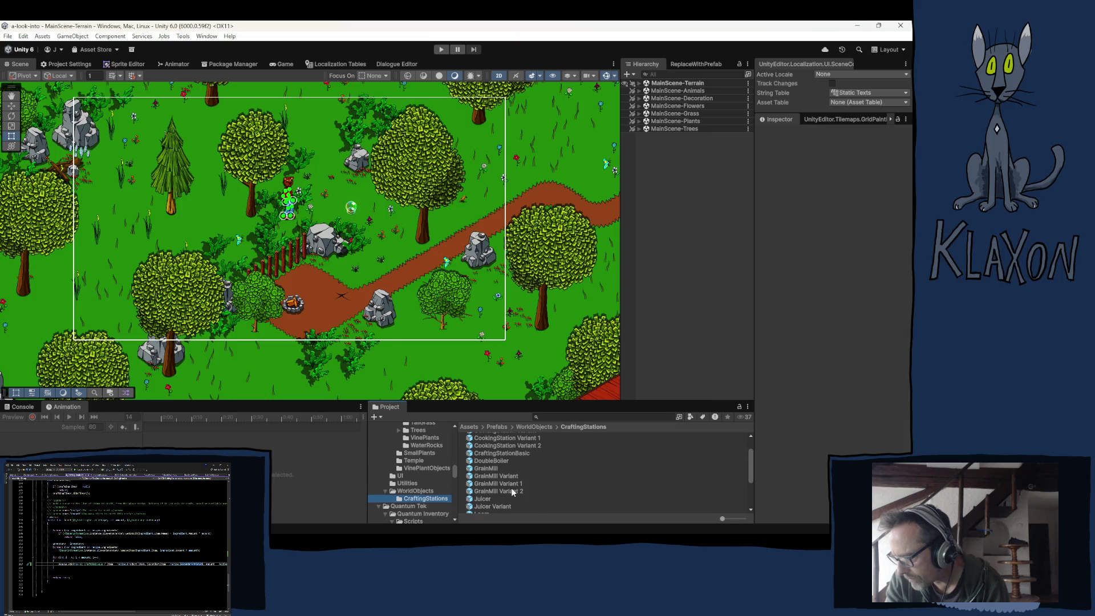
left_click(492, 461)
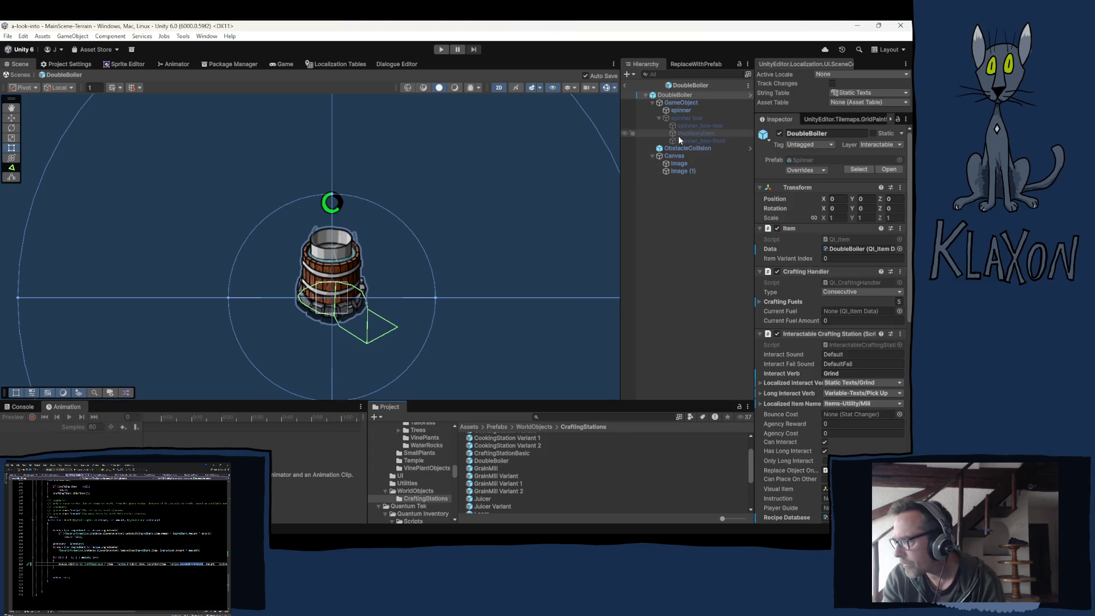
Select the spinner, switch to the DoubleBoiler_Idle clip and preview it
left_click(682, 110)
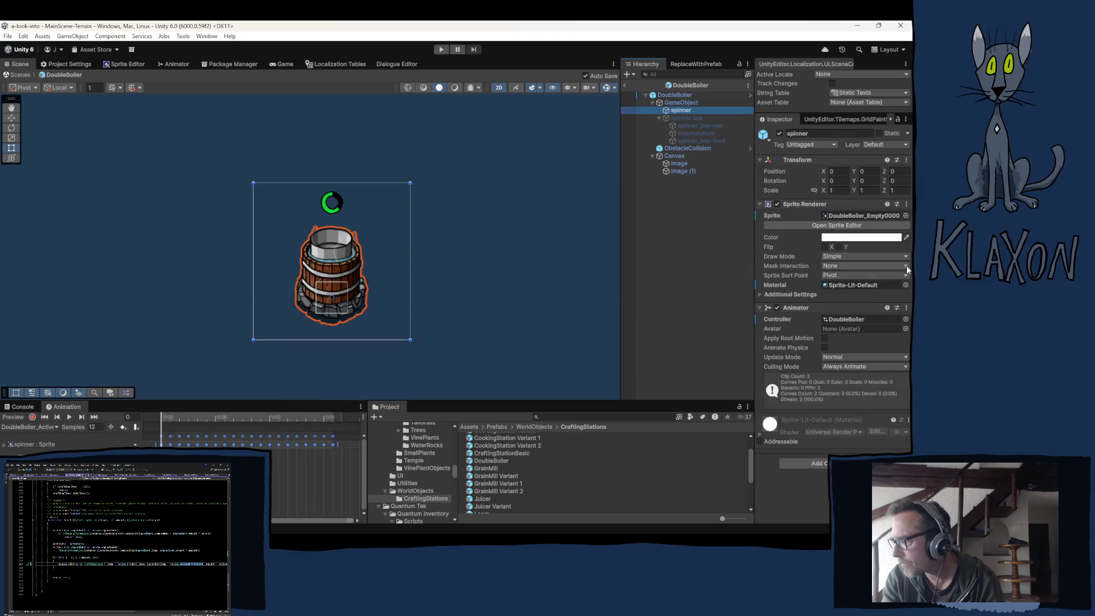
left_click(49, 428)
left_click(34, 448)
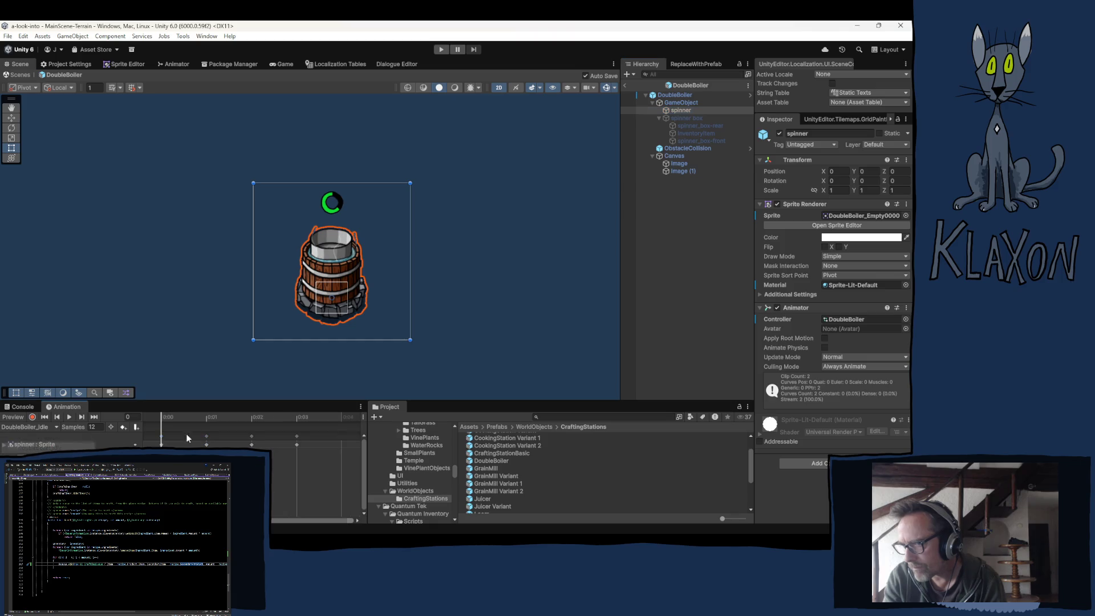
left_click(69, 419)
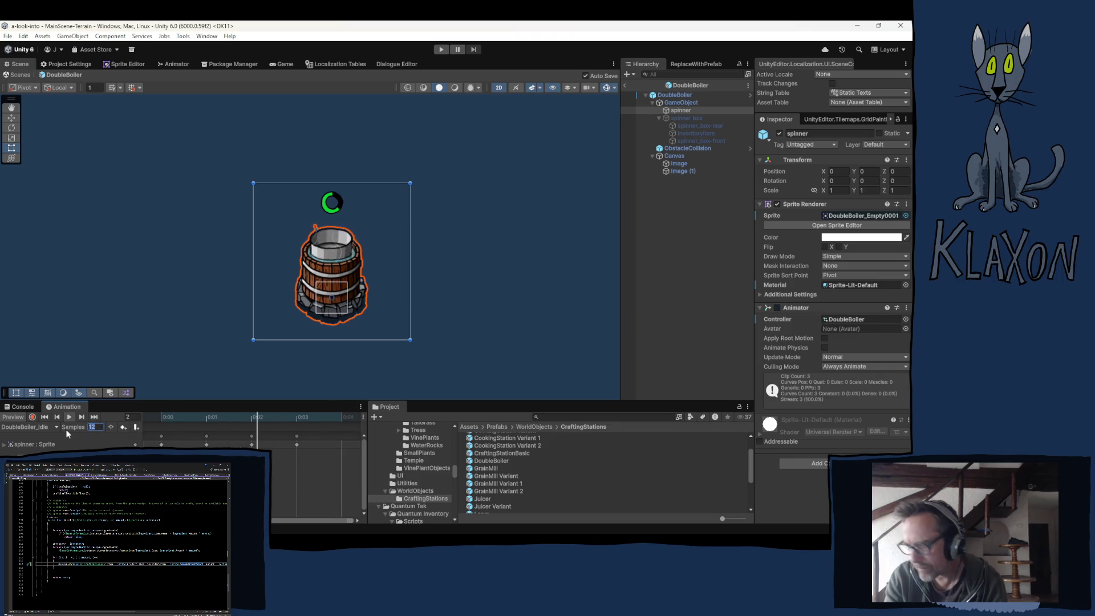
Set the Idle clip's Samples to 4, then change it to 6
type("4")
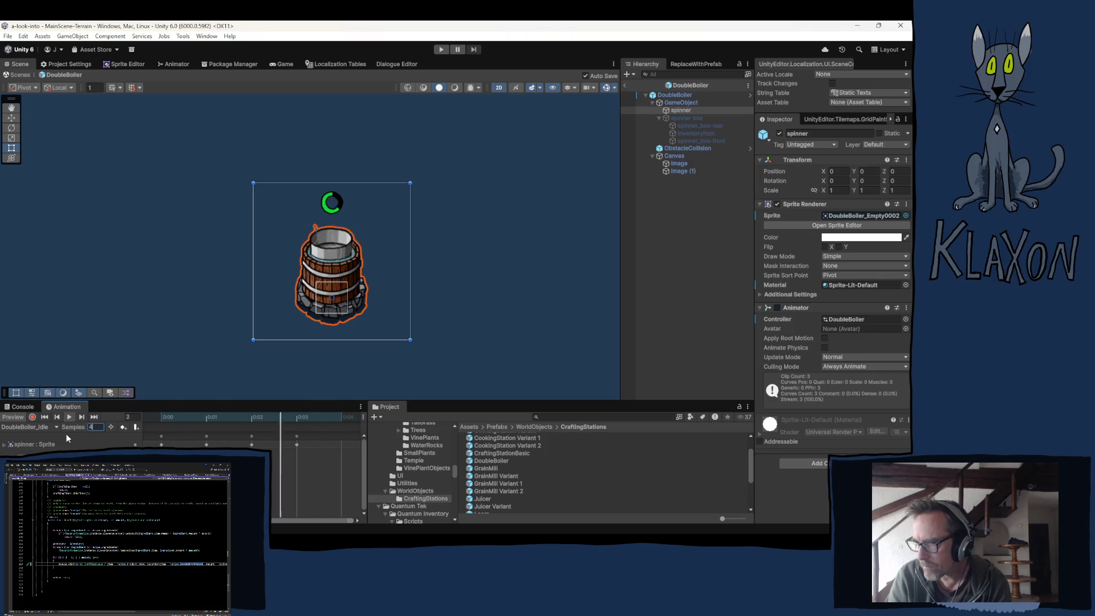
key("Return")
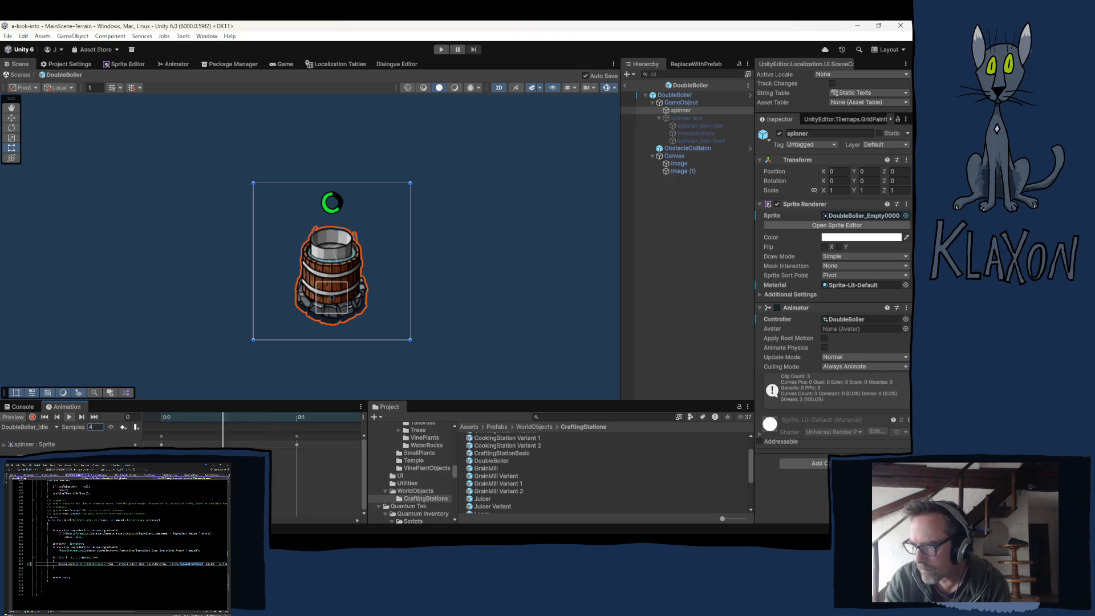
double_click(93, 427)
type("6")
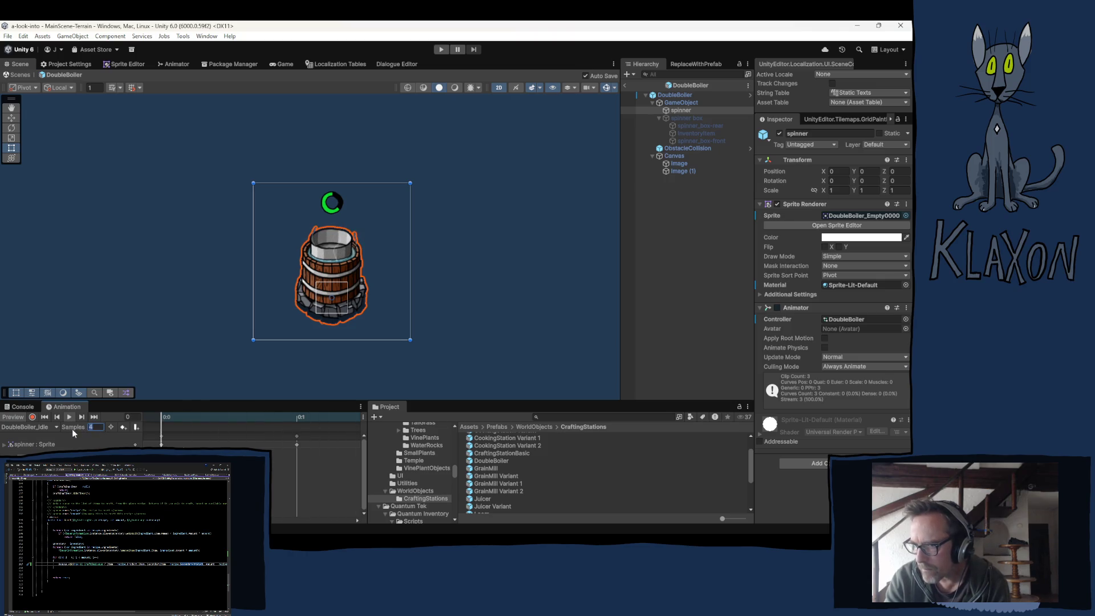
key("Return")
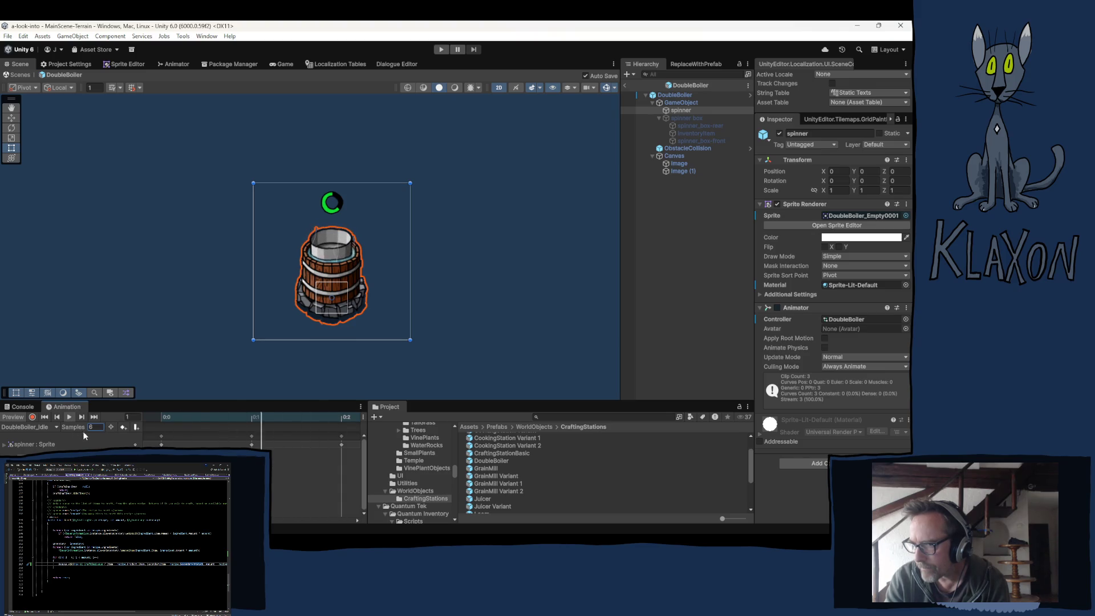
left_click(46, 427)
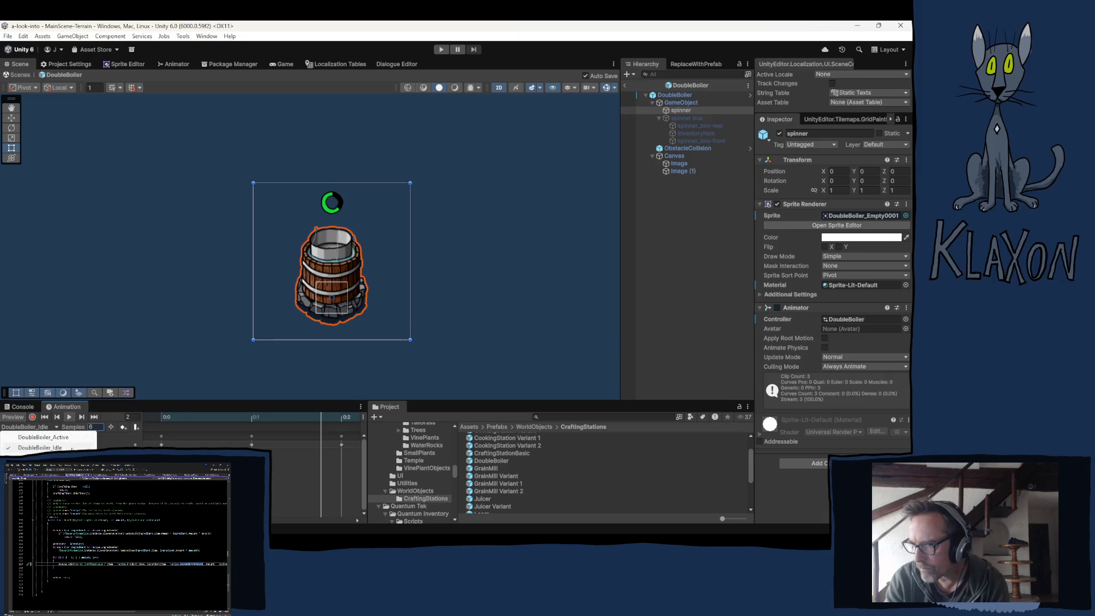
Switch to the DoubleBoiler_Active clip, set it to 6 samples per second and preview it
left_click(28, 437)
left_click_drag(77, 428, 66, 427)
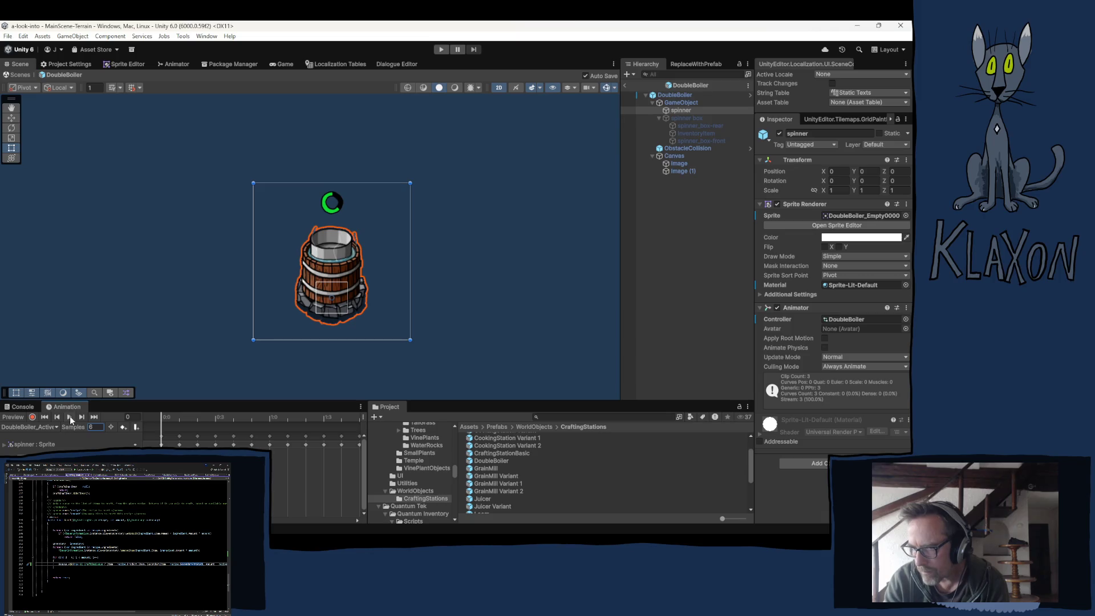
left_click(69, 416)
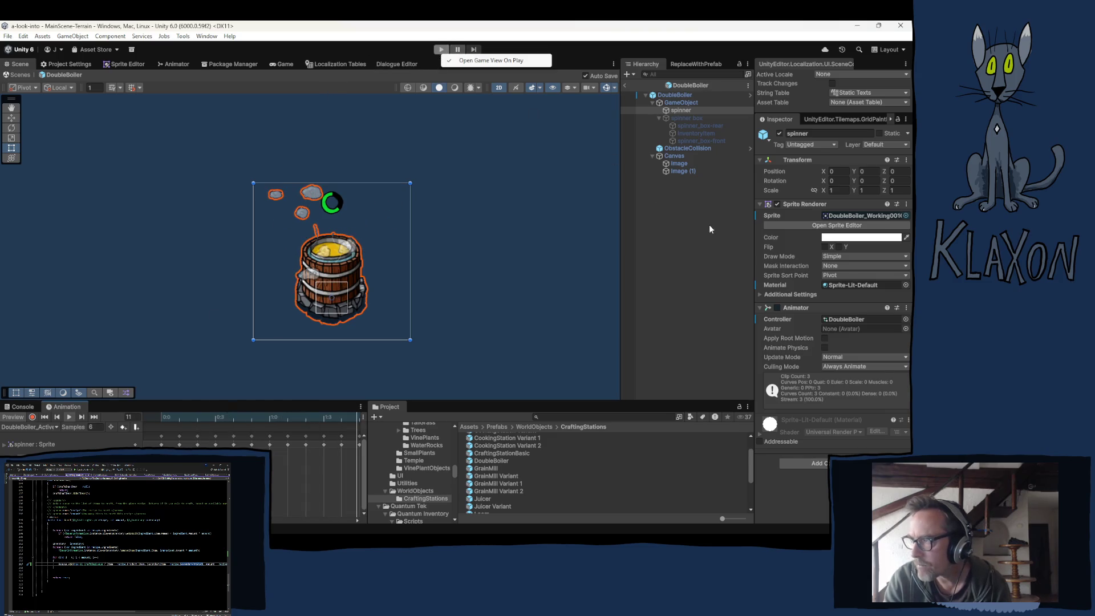
Select the keyframes around the 3:0 mark and bring up their keyframe options
left_click(300, 366)
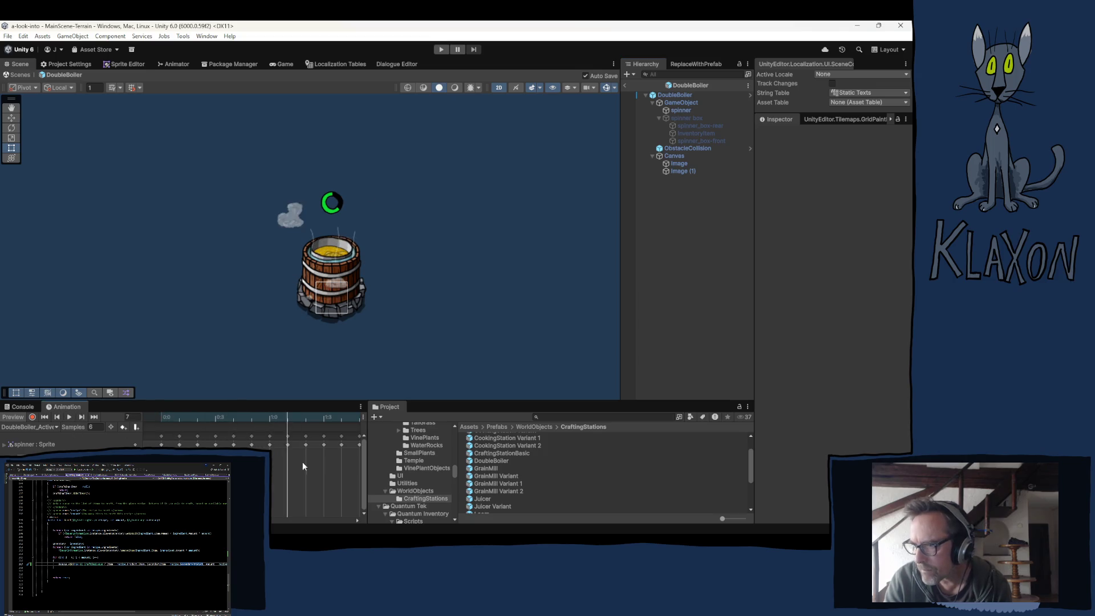
left_click_drag(285, 520, 344, 520)
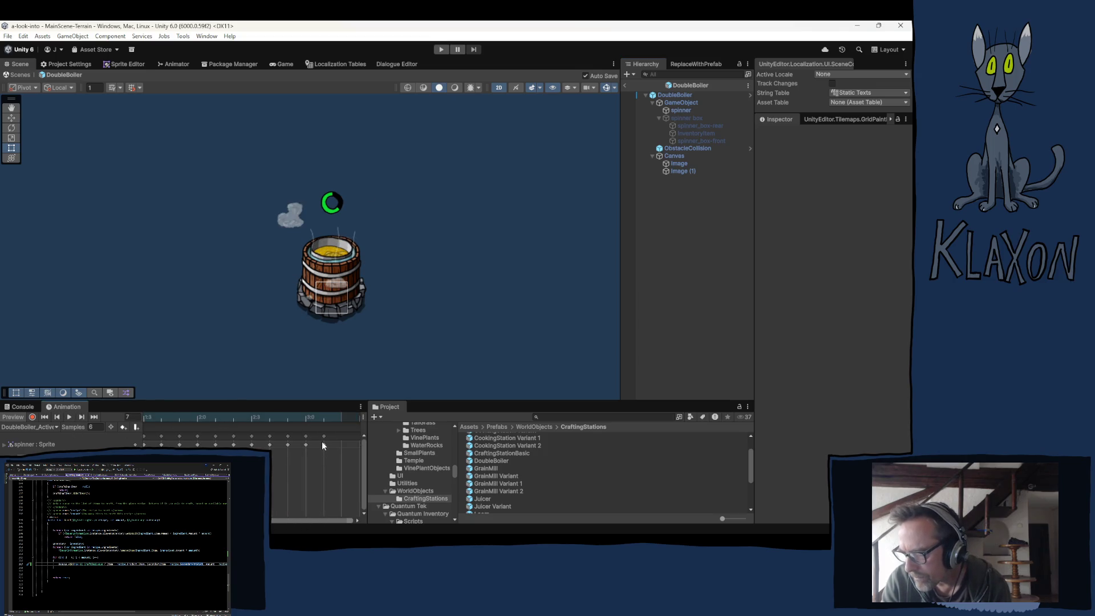
left_click_drag(330, 432, 306, 441)
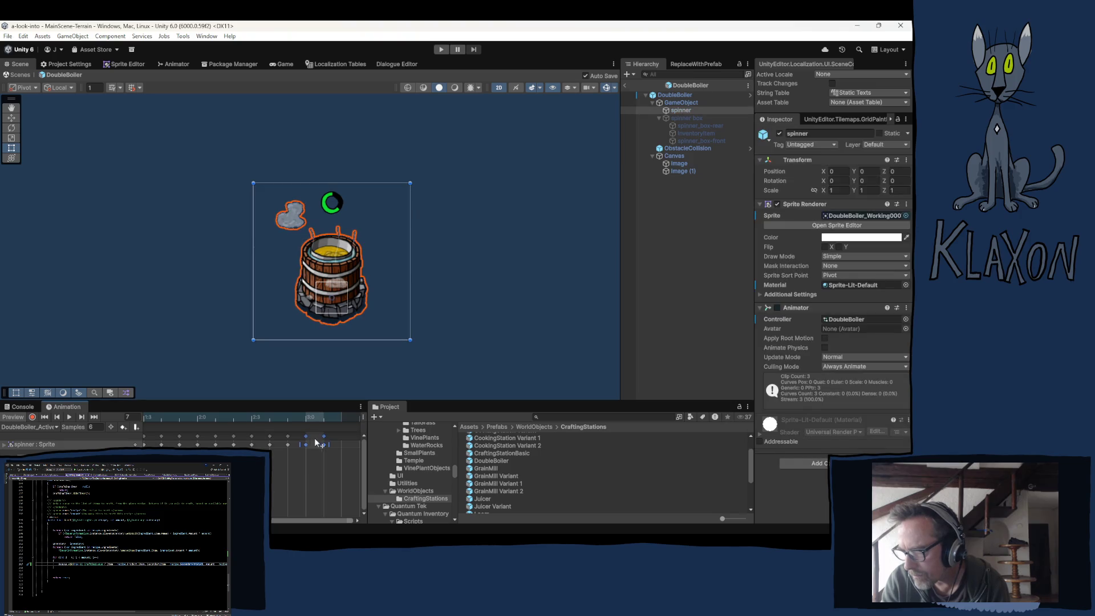
right_click(307, 439)
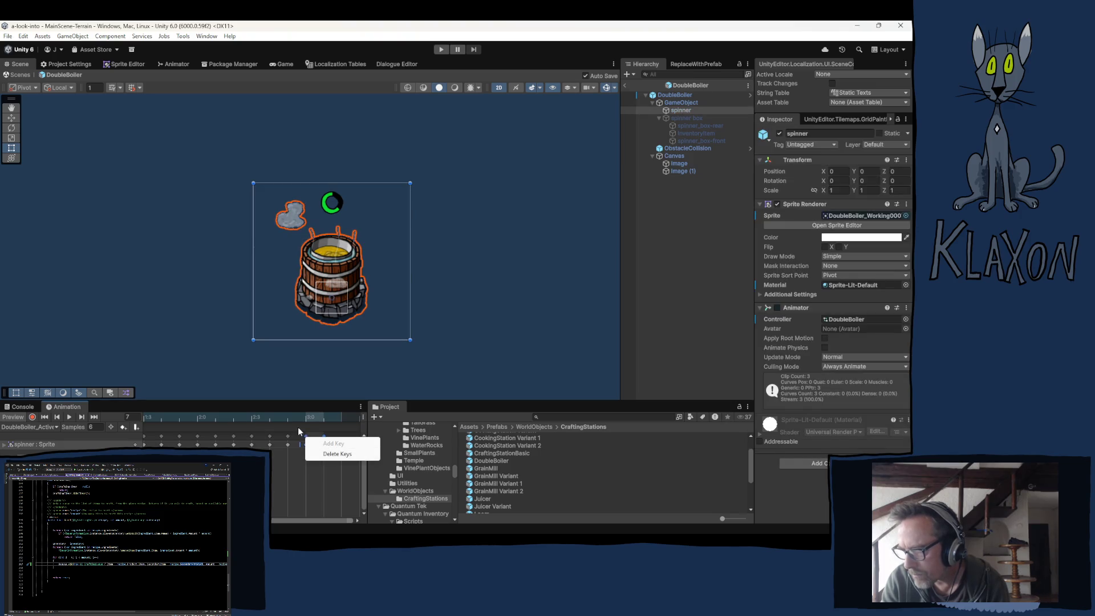
Paste the last bubble keyframes at frame 20, shifting them one frame later
left_click(299, 432)
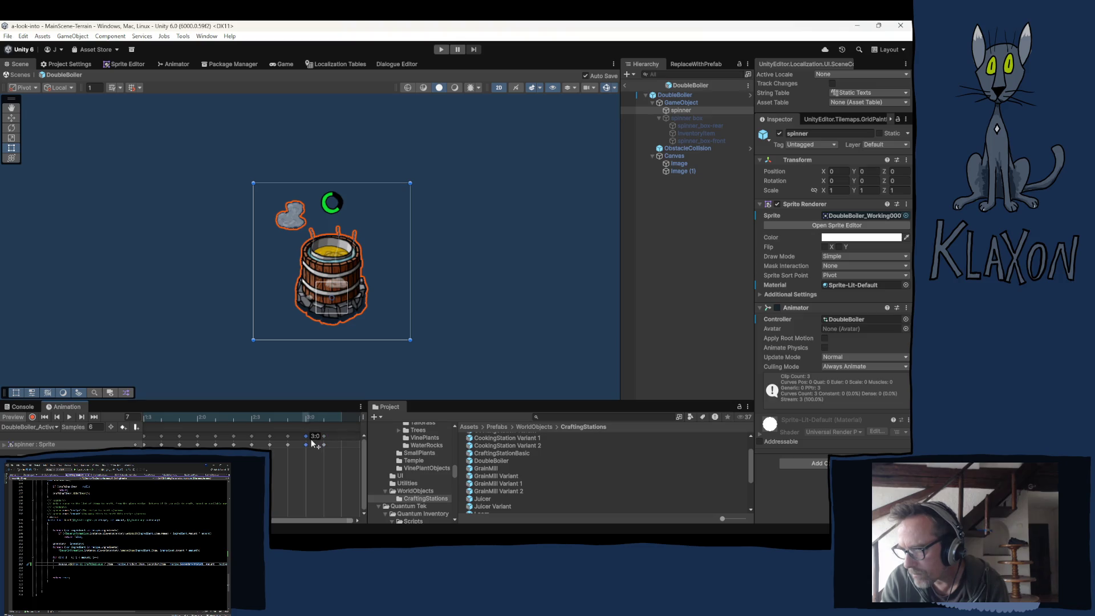
left_click_drag(341, 431, 306, 445)
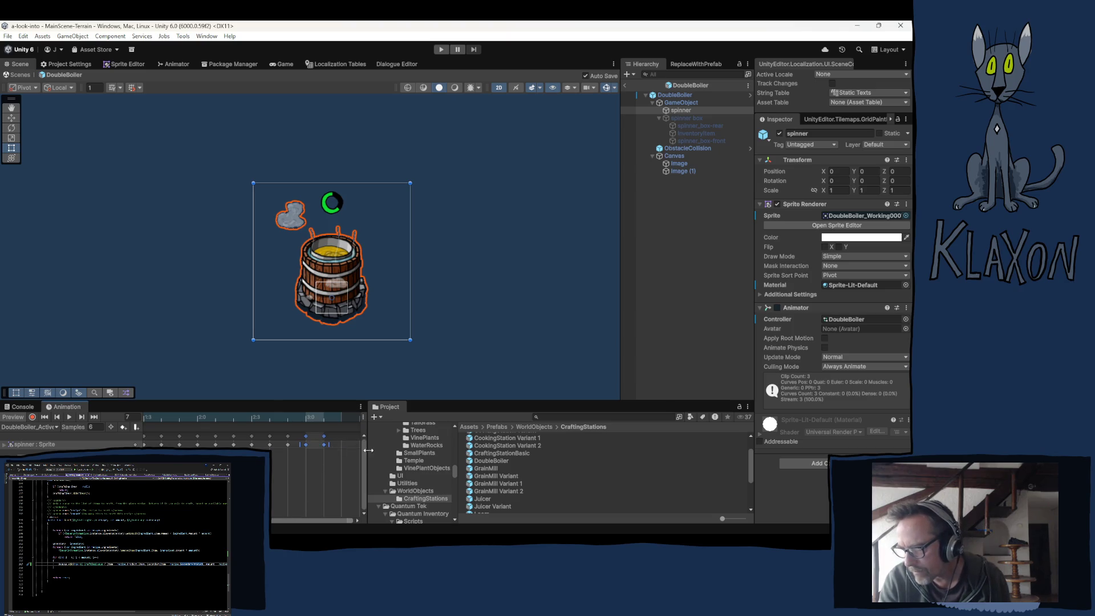
left_click(346, 454)
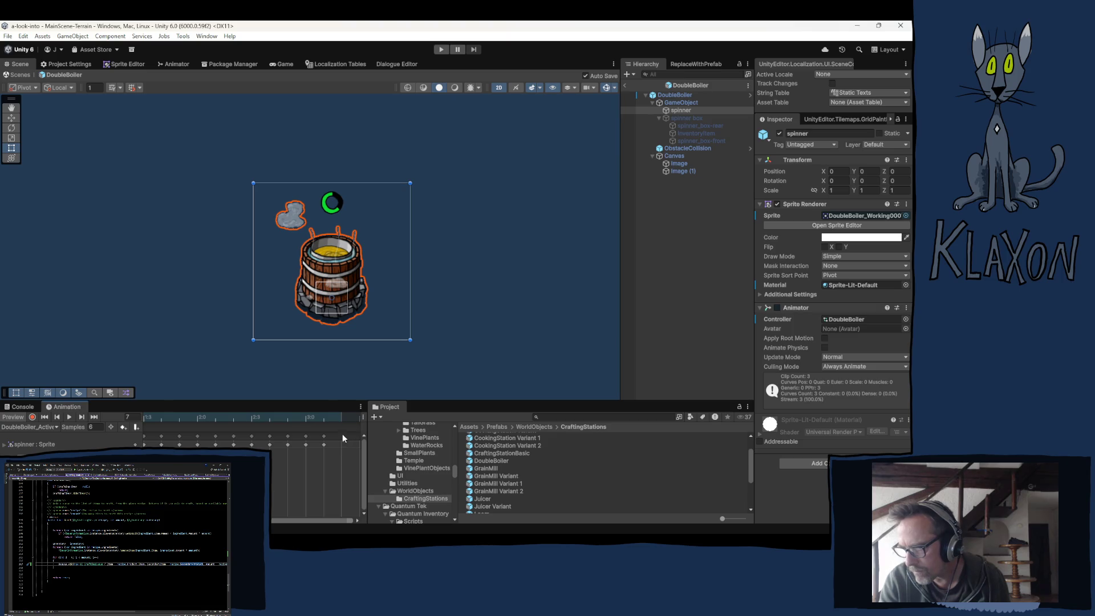
left_click(342, 417)
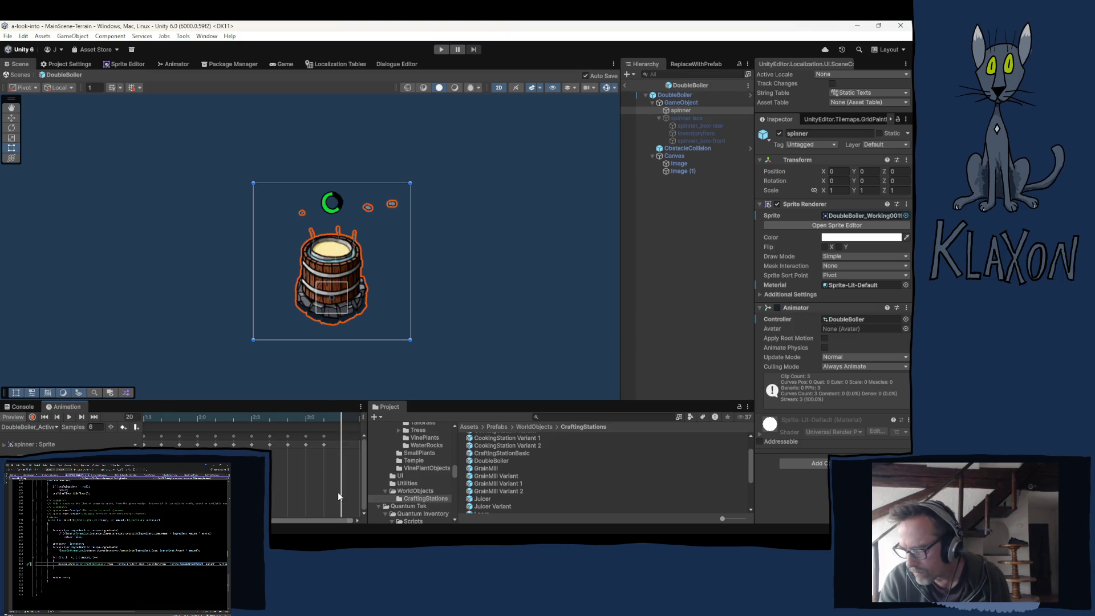
key("ctrl+v")
left_click_drag(299, 521, 313, 518)
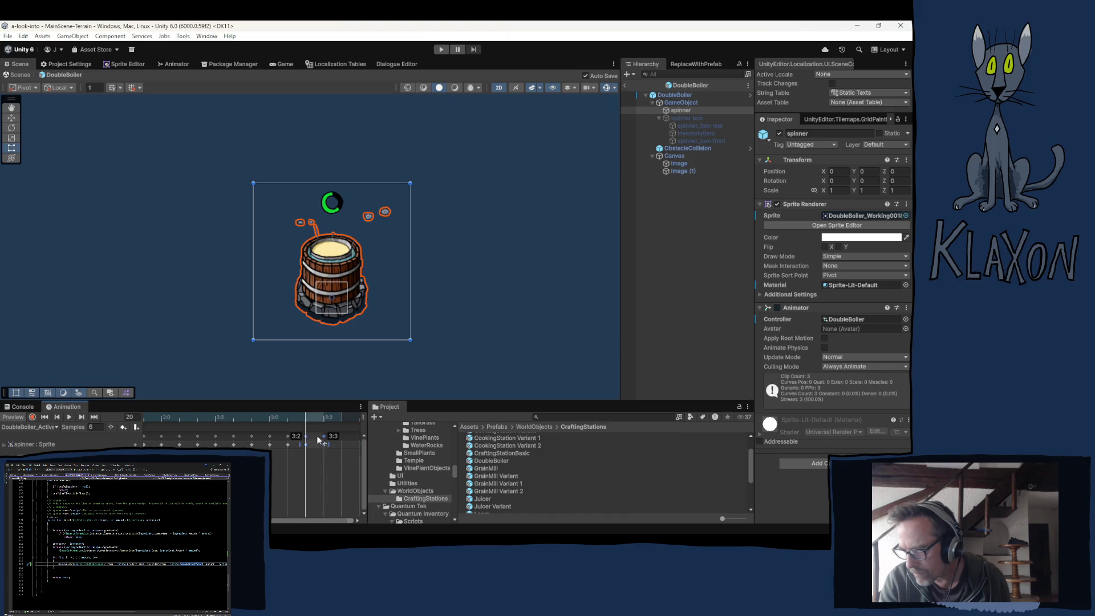
left_click_drag(318, 443, 325, 439)
left_click_drag(324, 521, 358, 519)
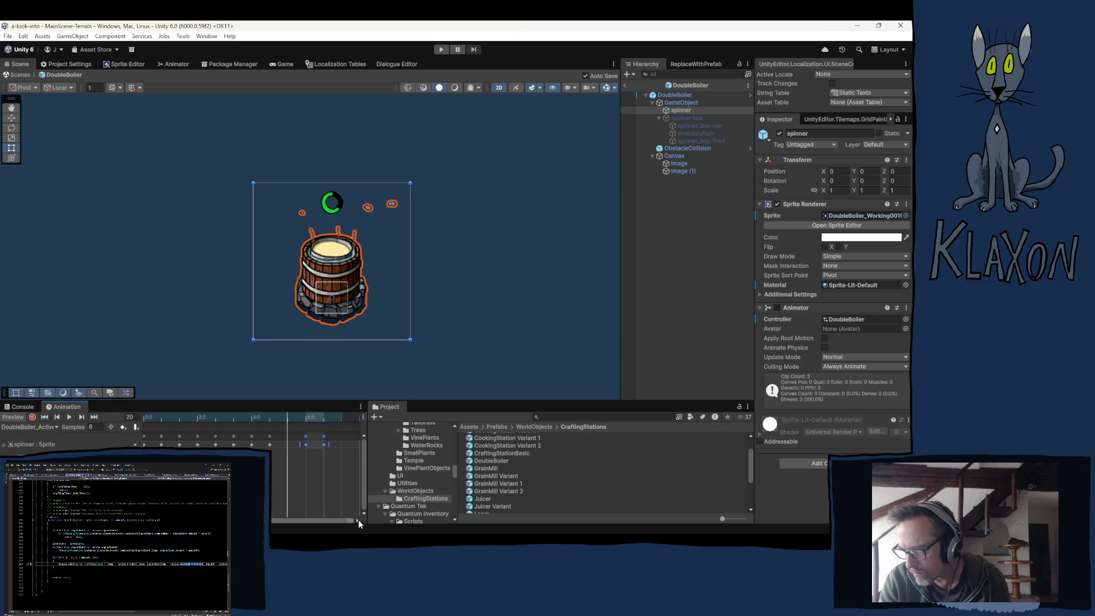
left_click(326, 443)
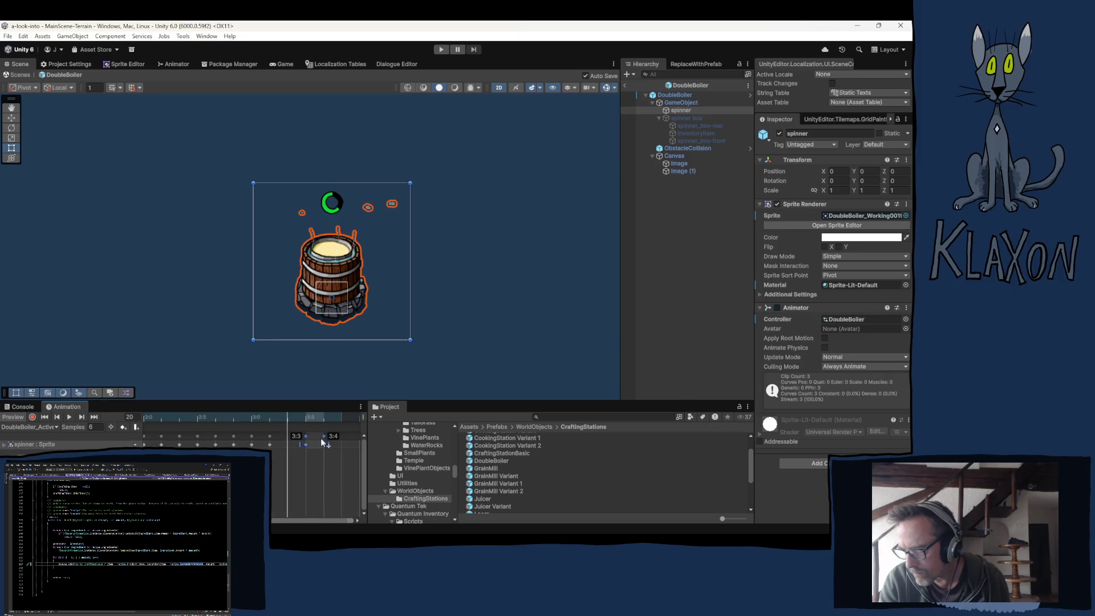
left_click_drag(325, 437, 338, 438)
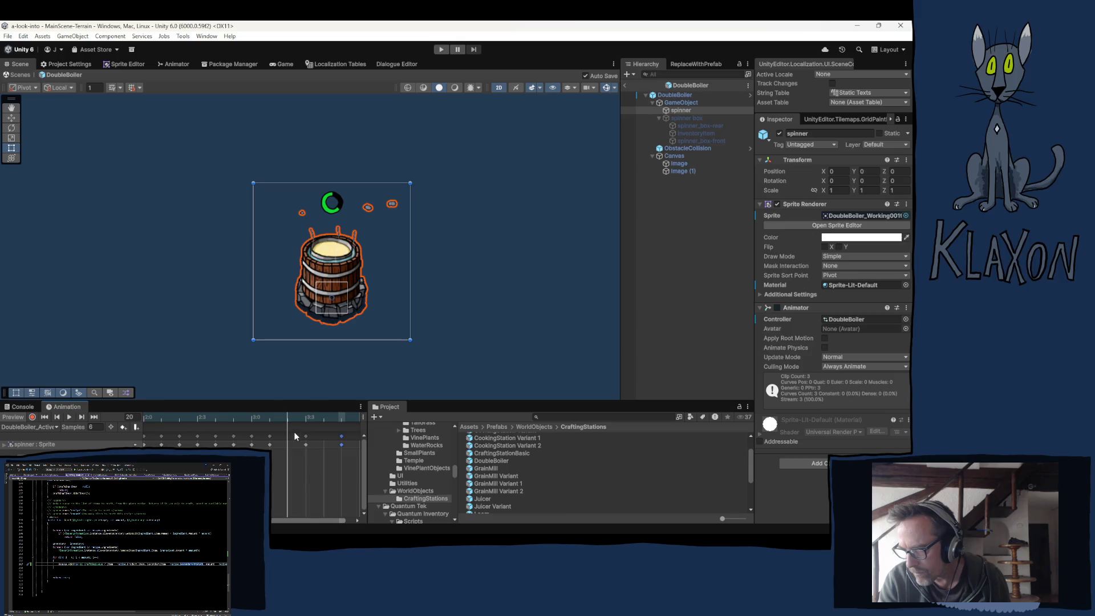
Paste another copy of the final keyframes at frame 24, shifted two frames later
left_click_drag(306, 432, 343, 443)
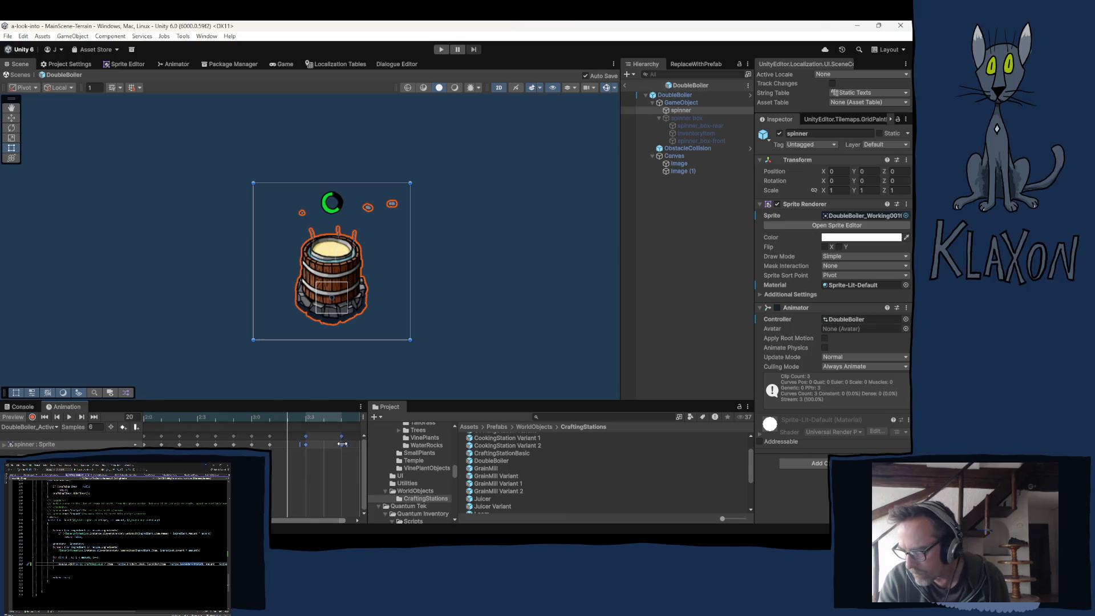
left_click(359, 419)
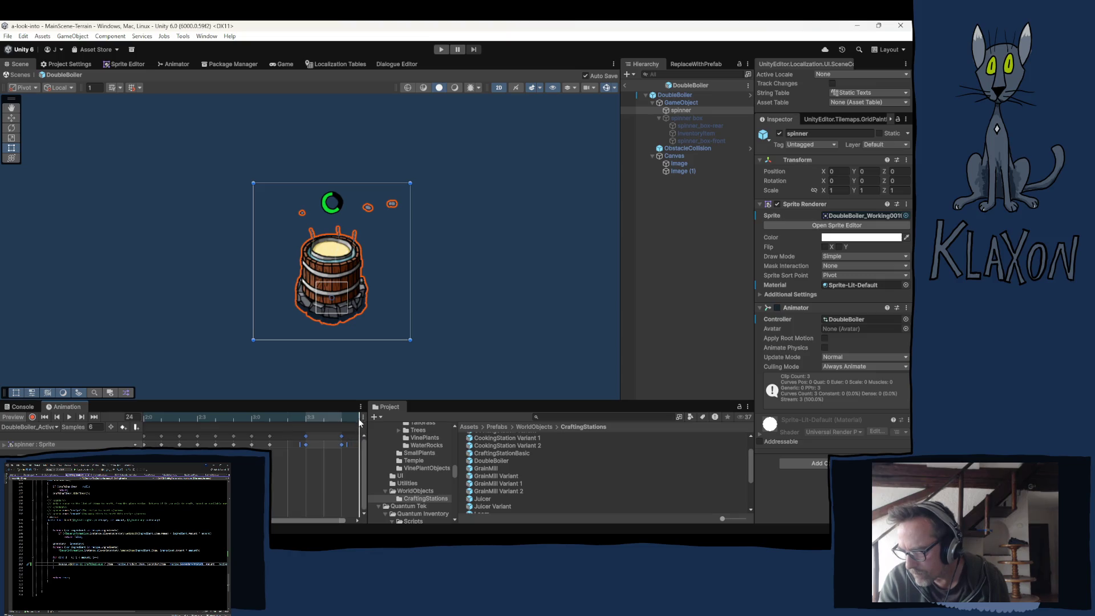
left_click(354, 492)
key("ctrl+v")
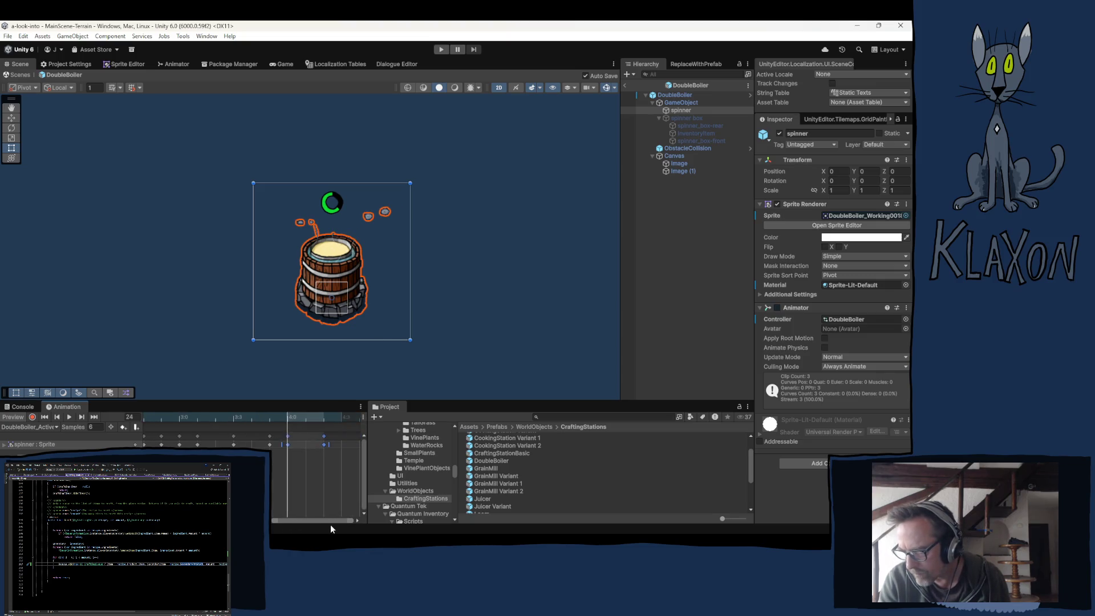
left_click_drag(288, 439, 299, 472)
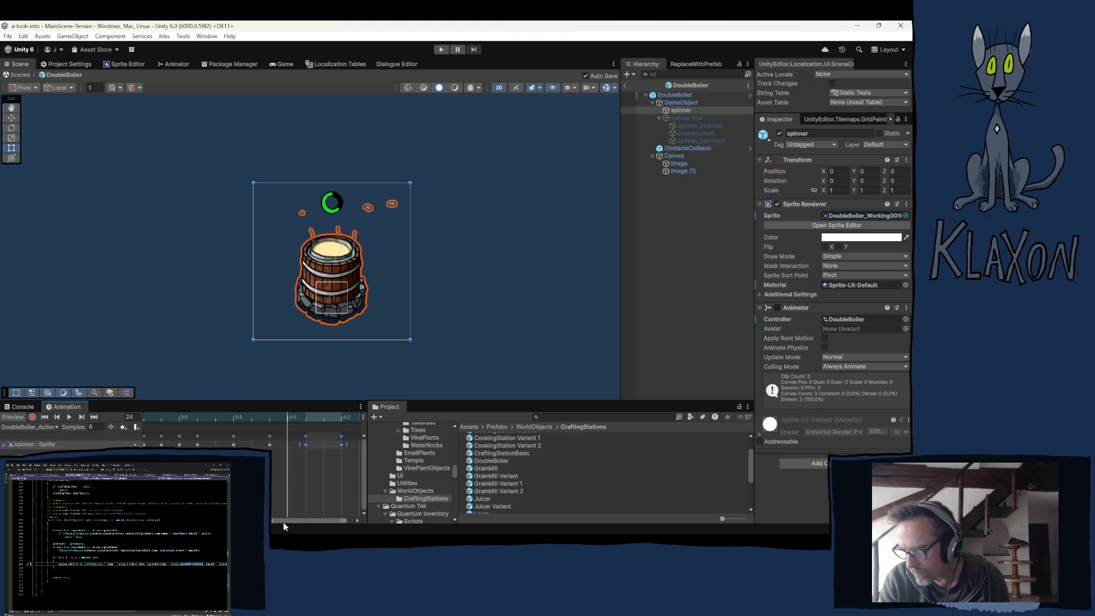
Paste further keyframe copies at frames 29 and 33, then play the lengthened clip
scroll(283, 522, "right", 2)
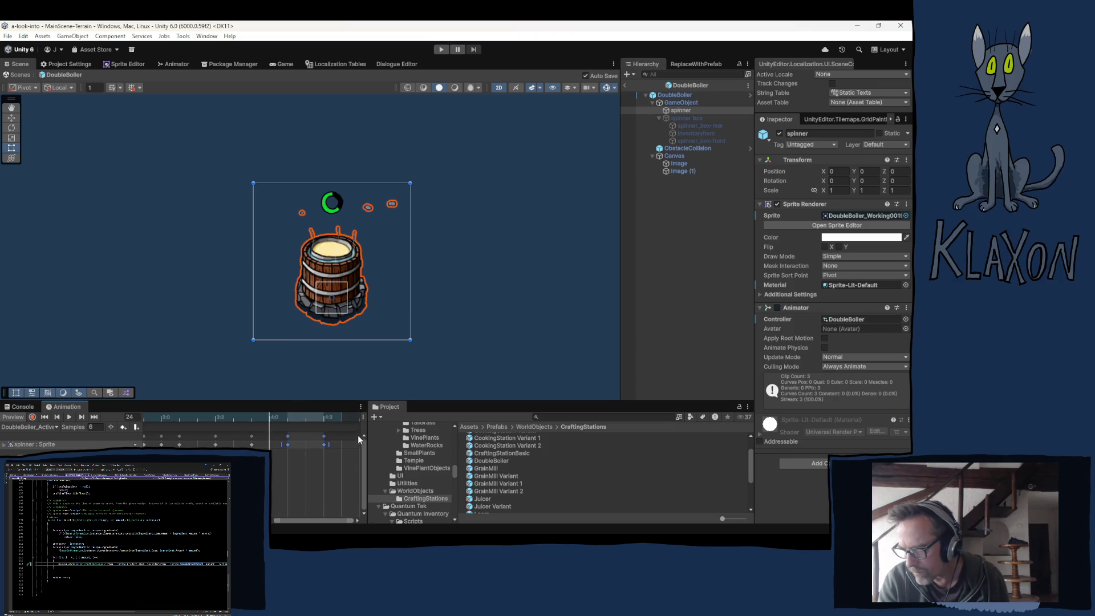
left_click(358, 421)
key("ctrl+v")
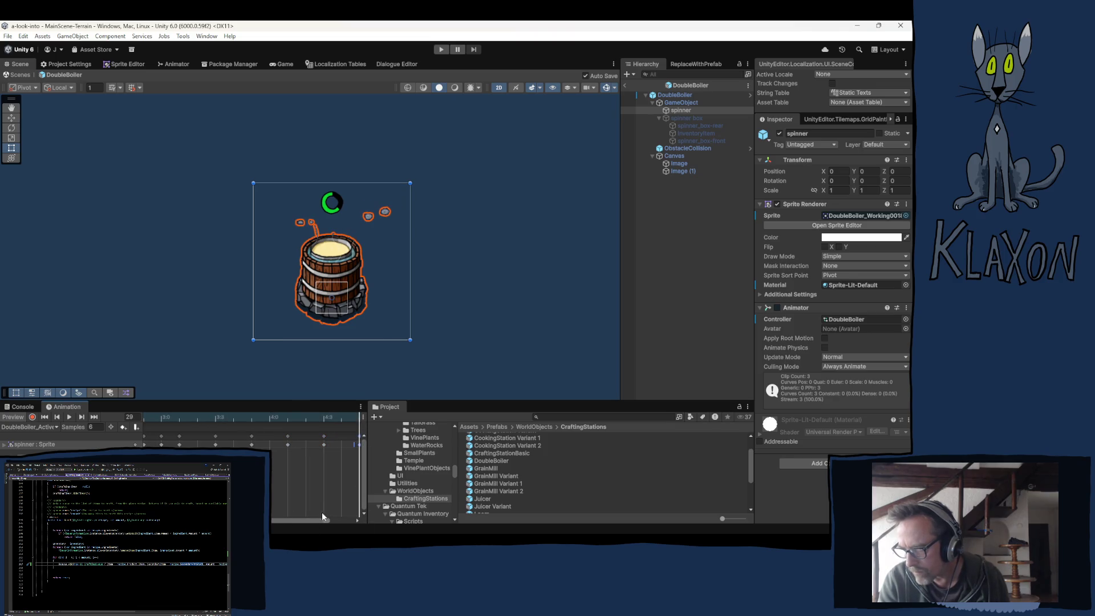
scroll(294, 519, "right", 8)
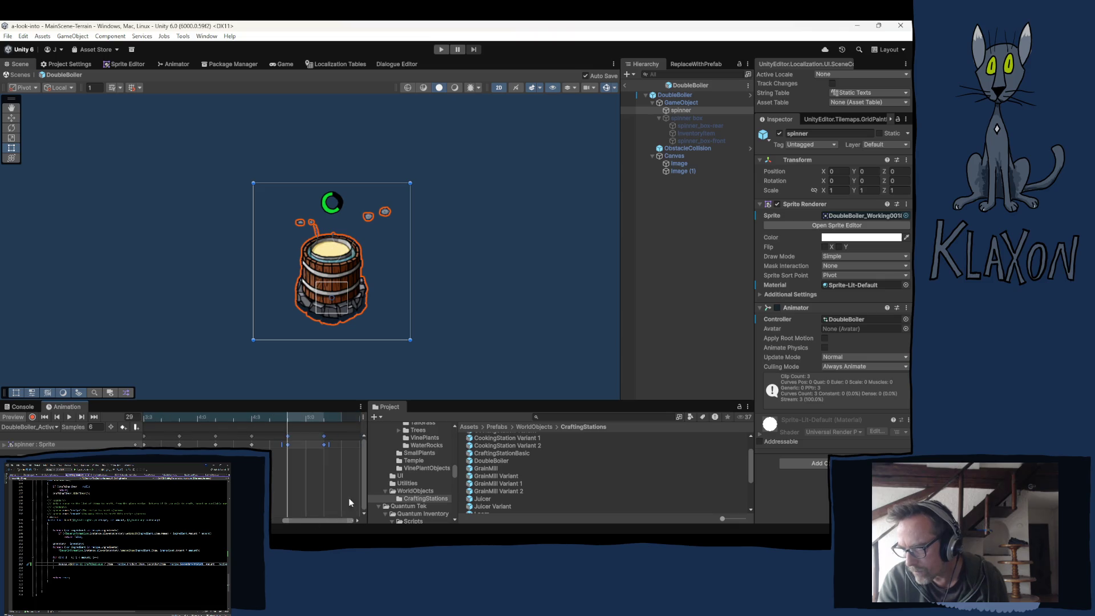
left_click(360, 422)
key("ctrl+v")
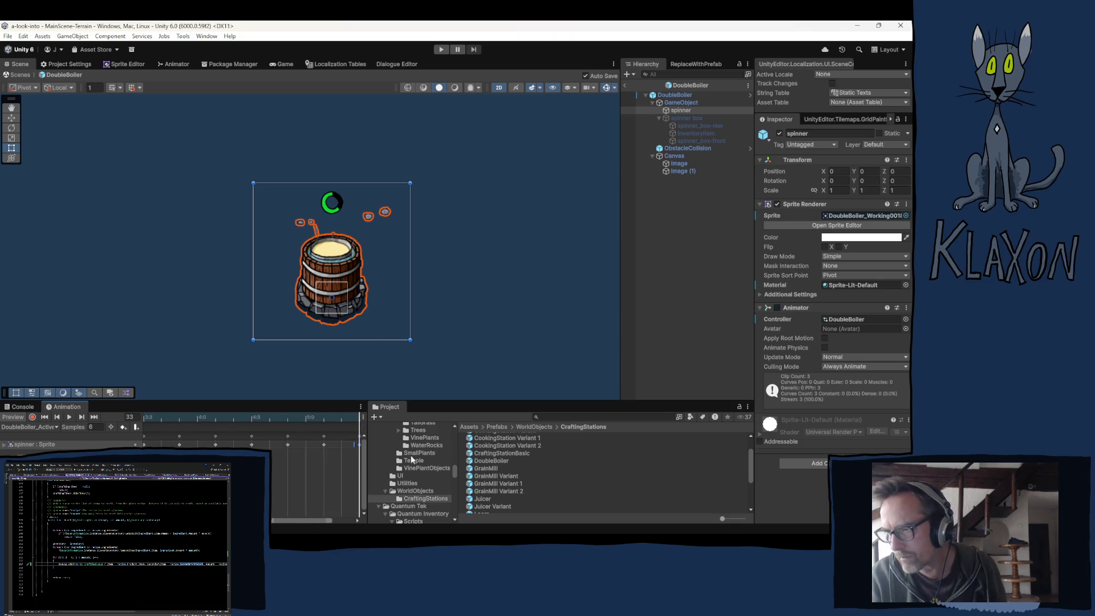
left_click(71, 417)
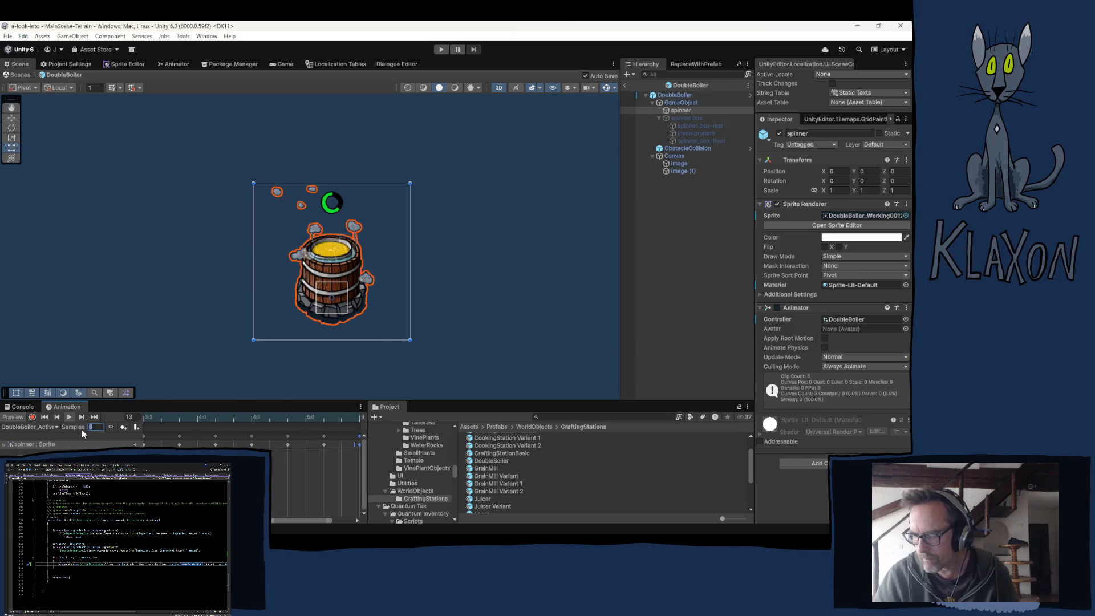
type("5")
key("Return")
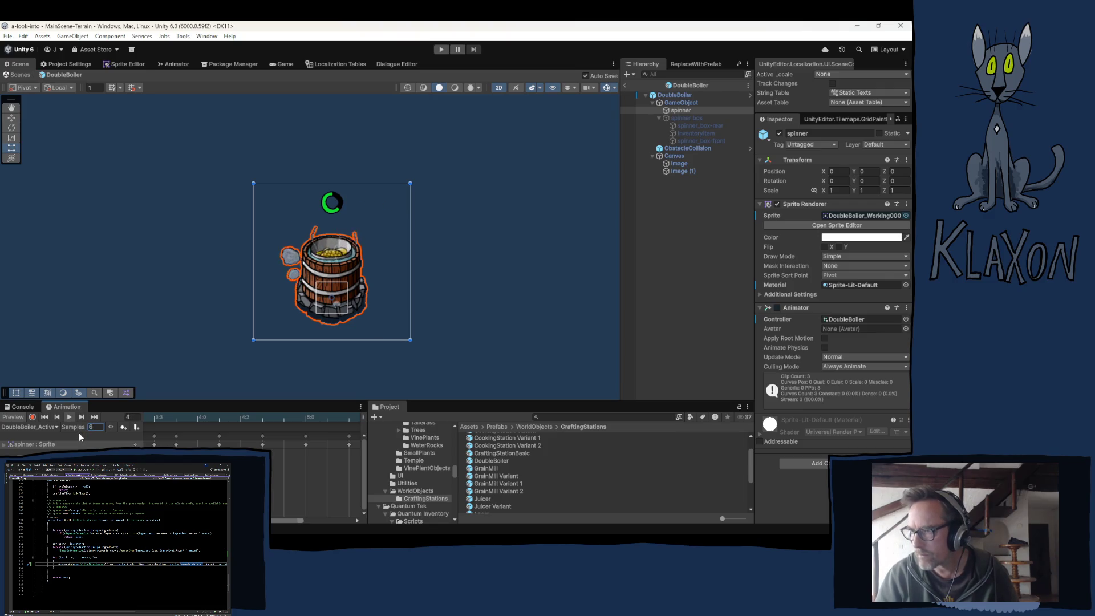
key("Return")
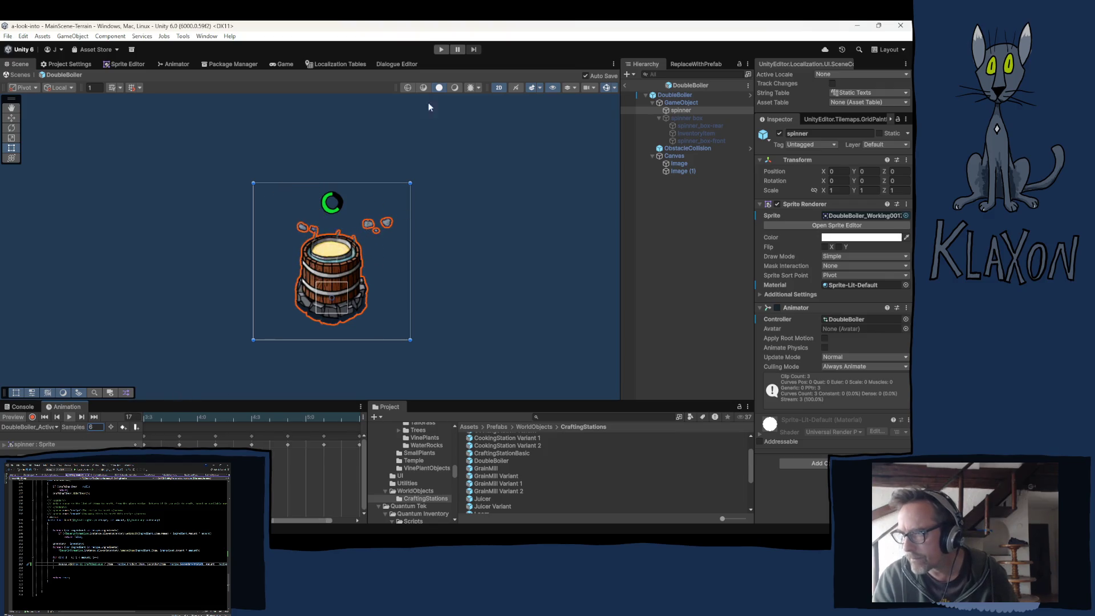
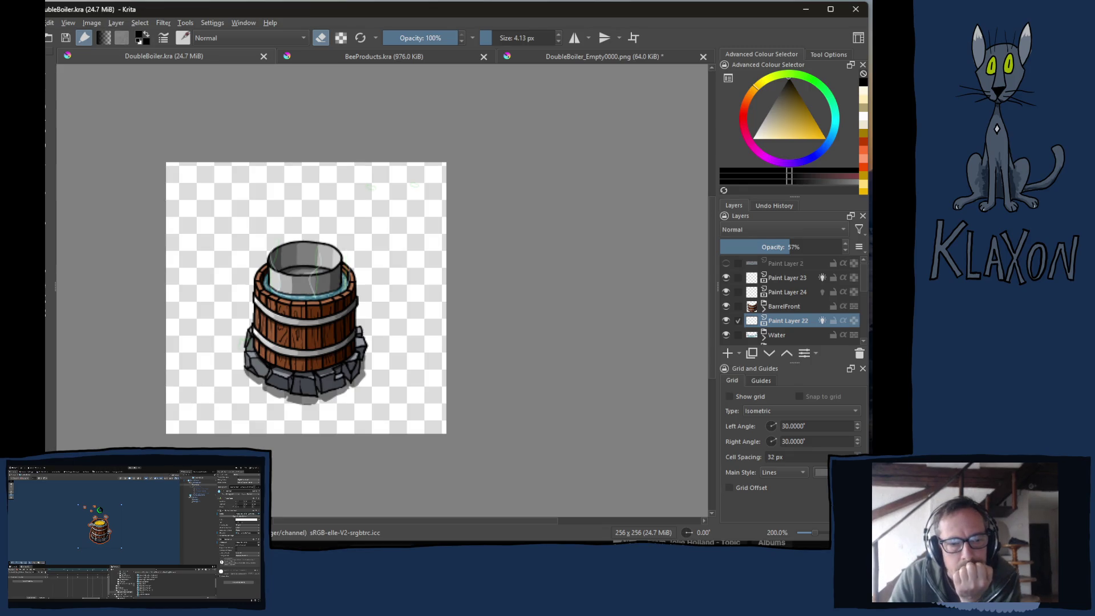
Bring the browser window playing the YouTube music playlist in front of Krita
key("alt+Tab")
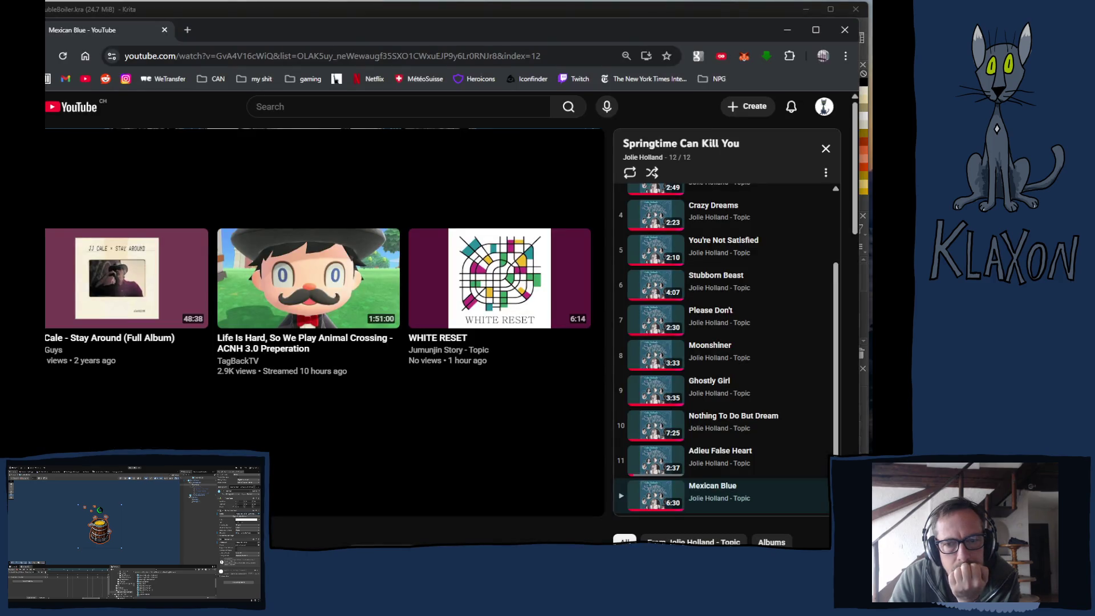
Switch from YouTube to the Unity editor showing the DoubleBoiler prefab
key("alt+Tab")
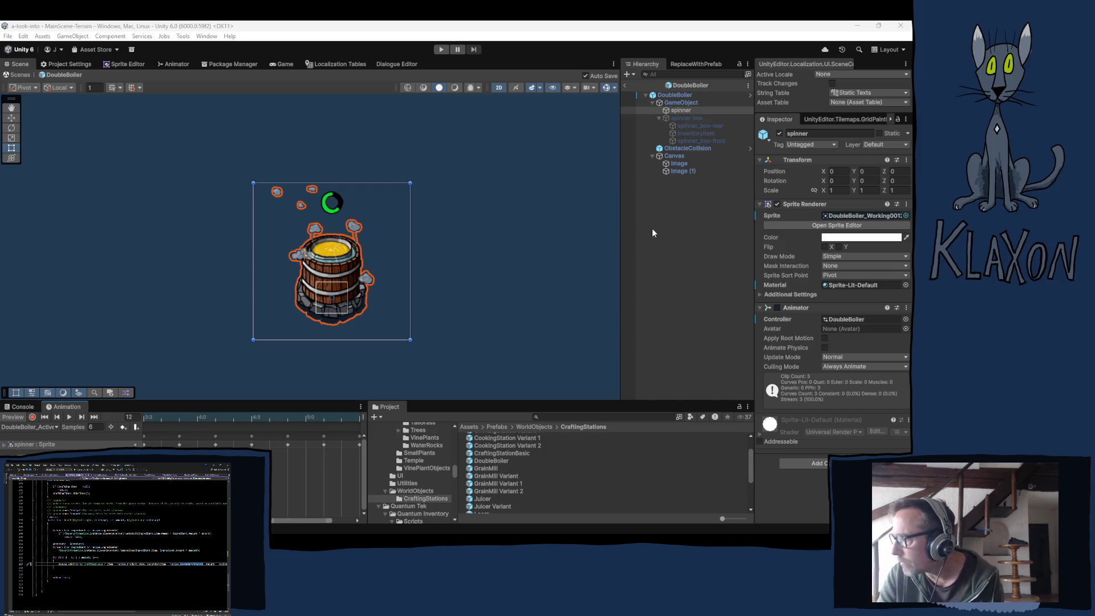
Deselect the spinner, ping the DoubleBoiler prefab asset, and exit prefab mode to the main scene
left_click(665, 211)
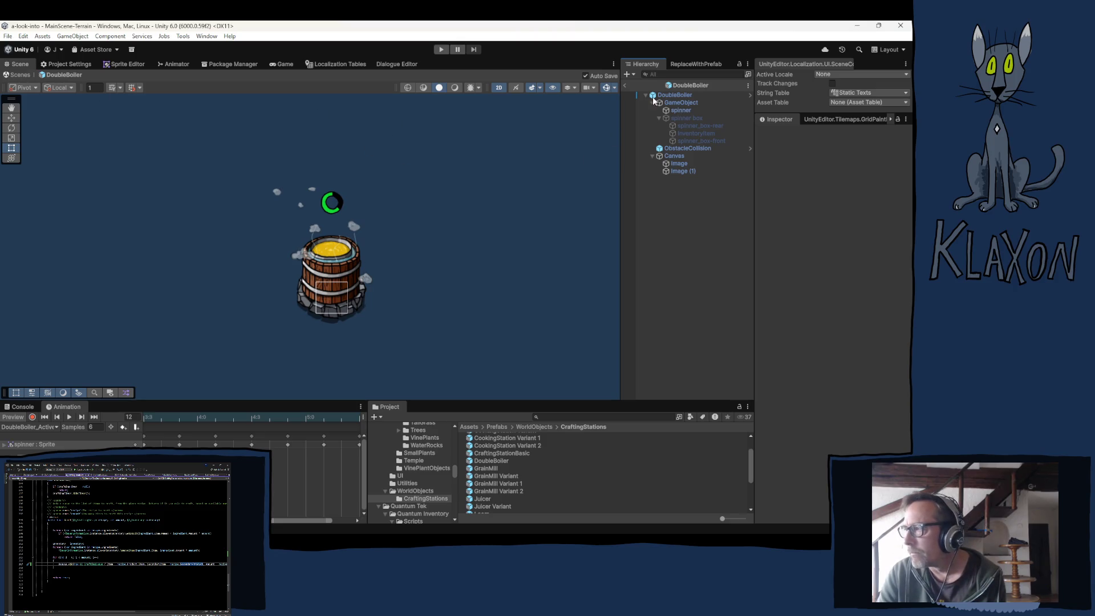
left_click(690, 86)
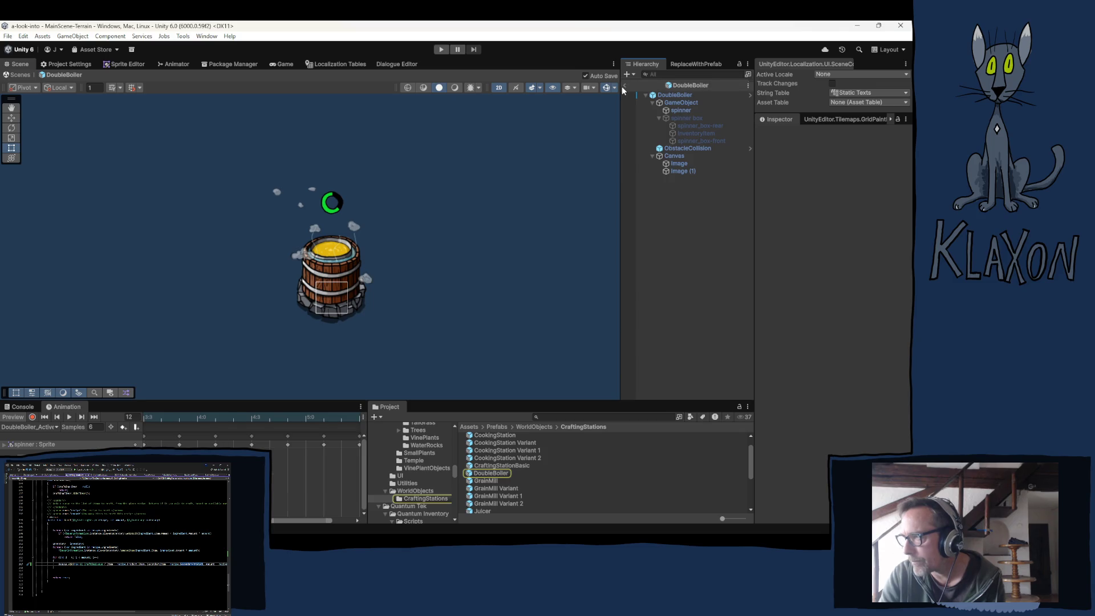
left_click(624, 86)
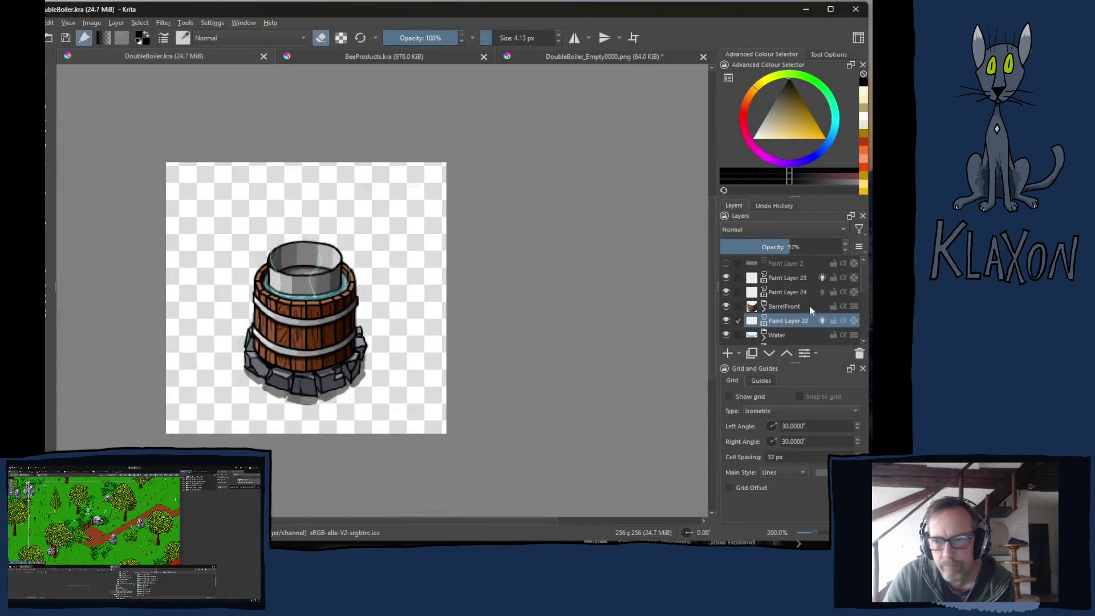
Switch Krita to the Animation workspace and move the playhead to frame 21
left_click(859, 38)
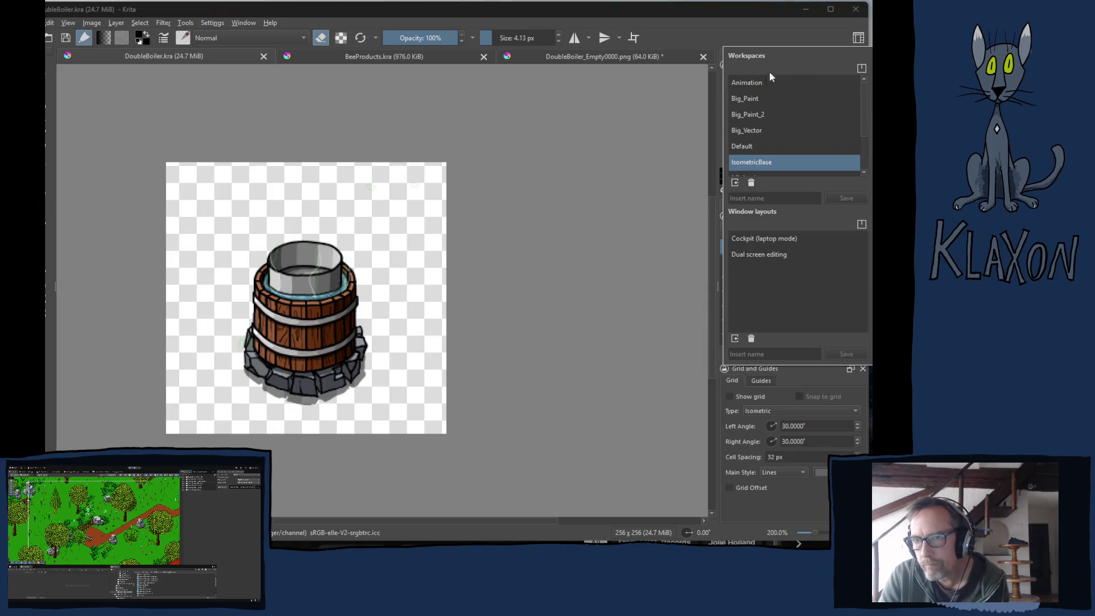
left_click(748, 84)
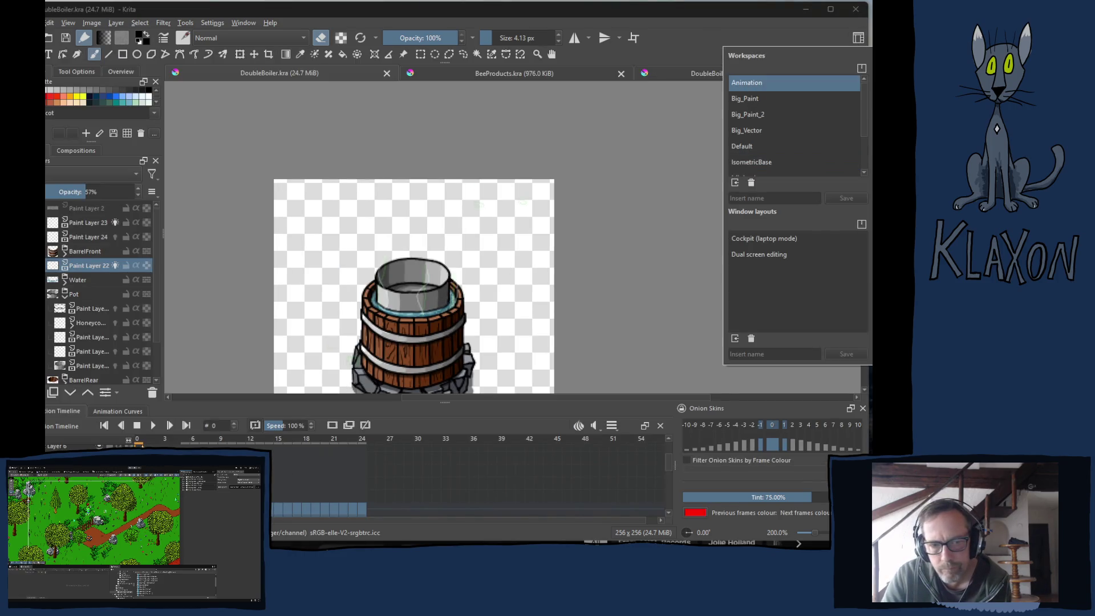
mouse_move(139, 445)
left_mouse_down()
mouse_move(362, 446)
mouse_move(336, 446)
left_mouse_up()
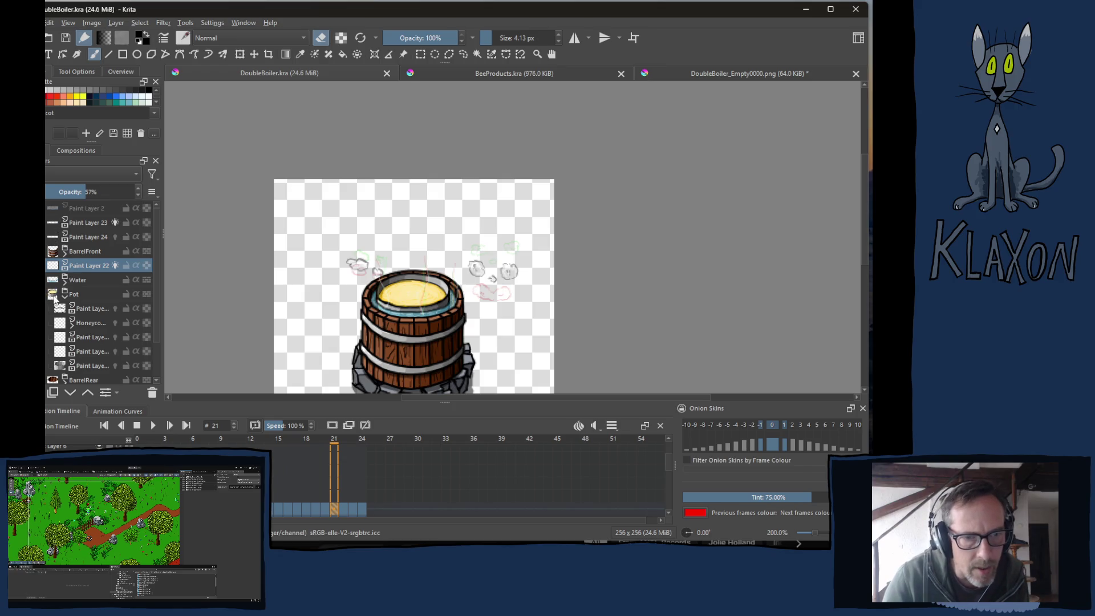
Select the five layers grouped under Pot and settle back on frame 21
left_click(87, 311)
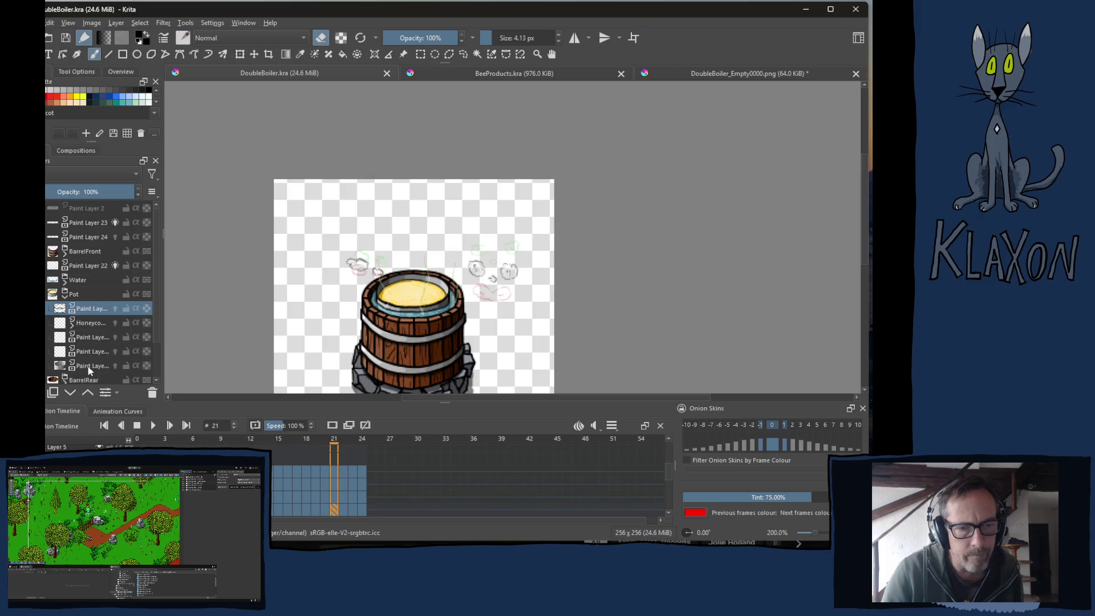
left_click(89, 370, "shift")
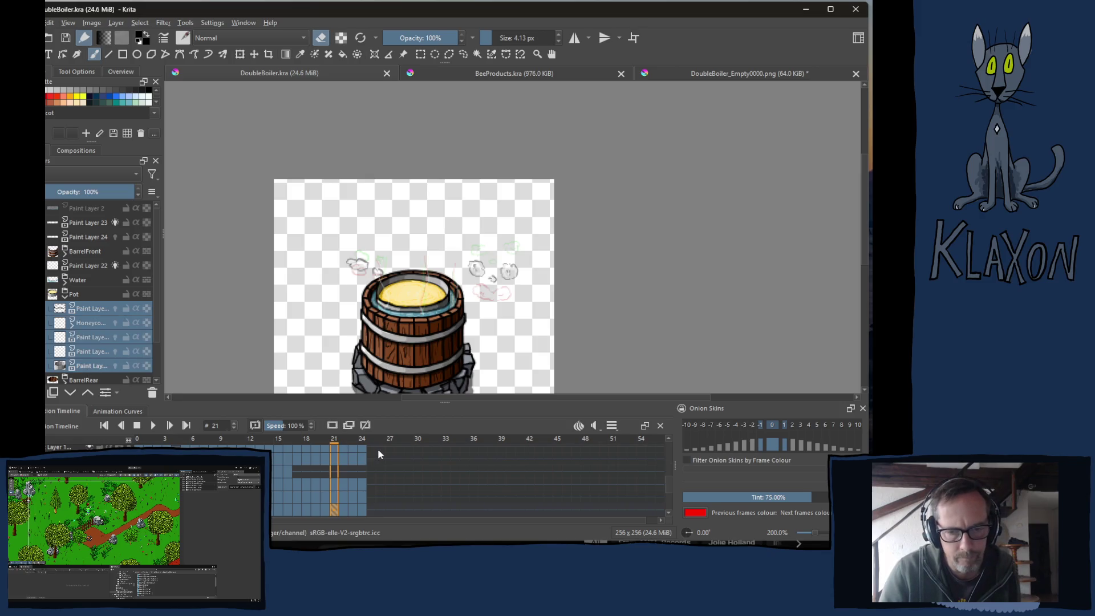
key("Left")
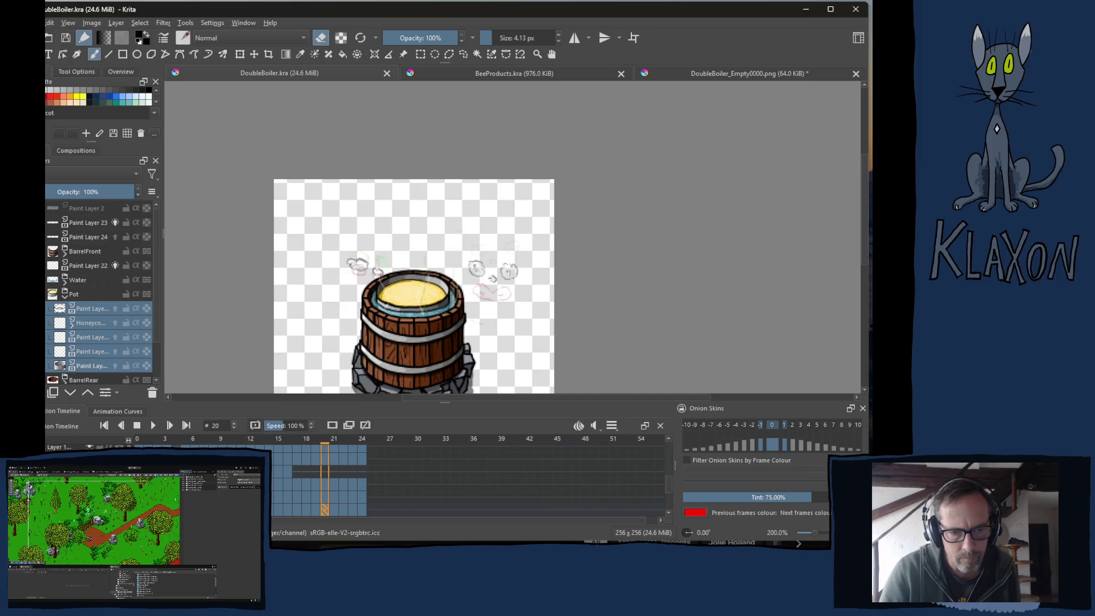
key("Right")
key("Right")
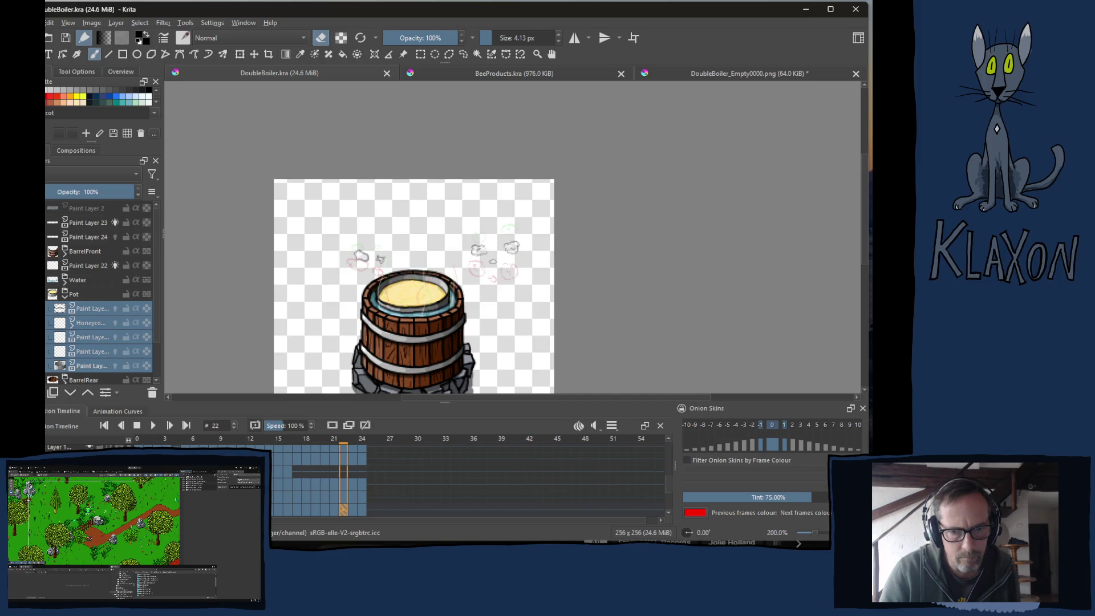
key("Left")
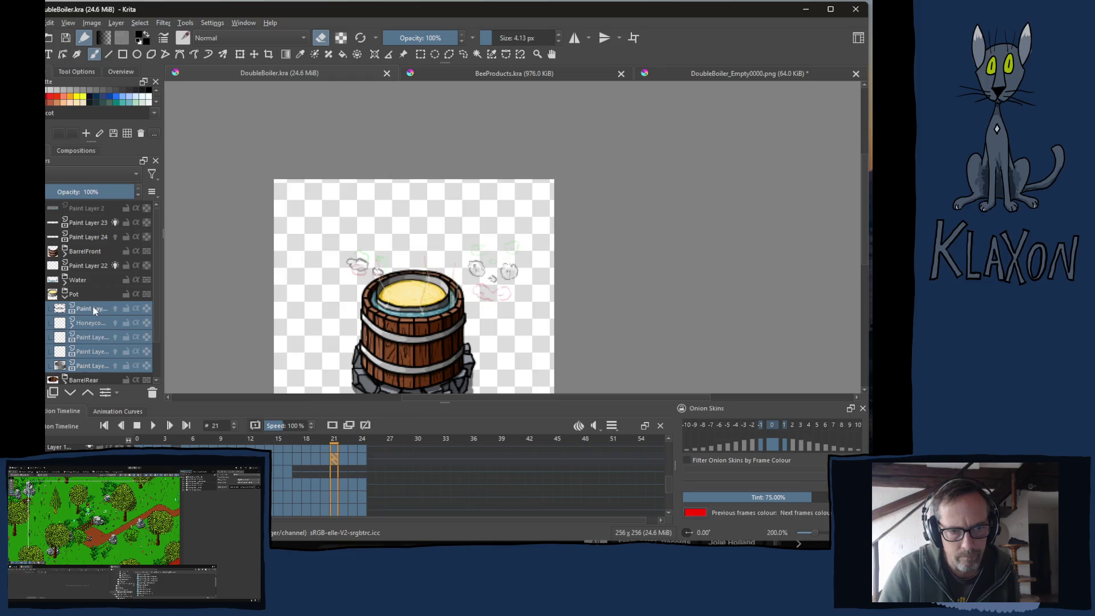
Narrow the selection to one paint layer and select its frames 21 to 24
left_click(95, 309)
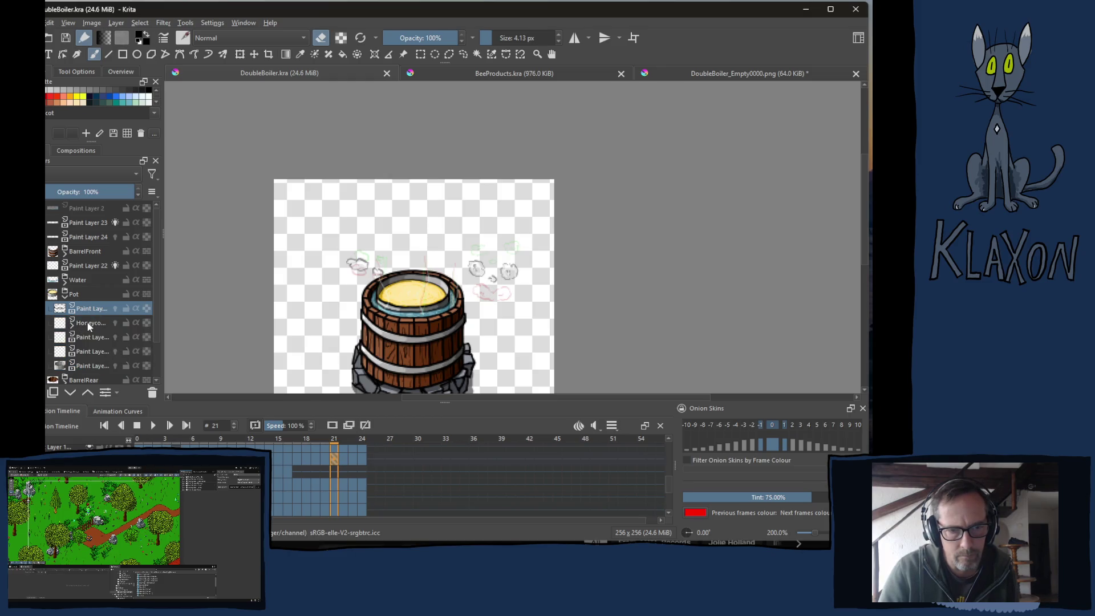
left_click(364, 464, "shift")
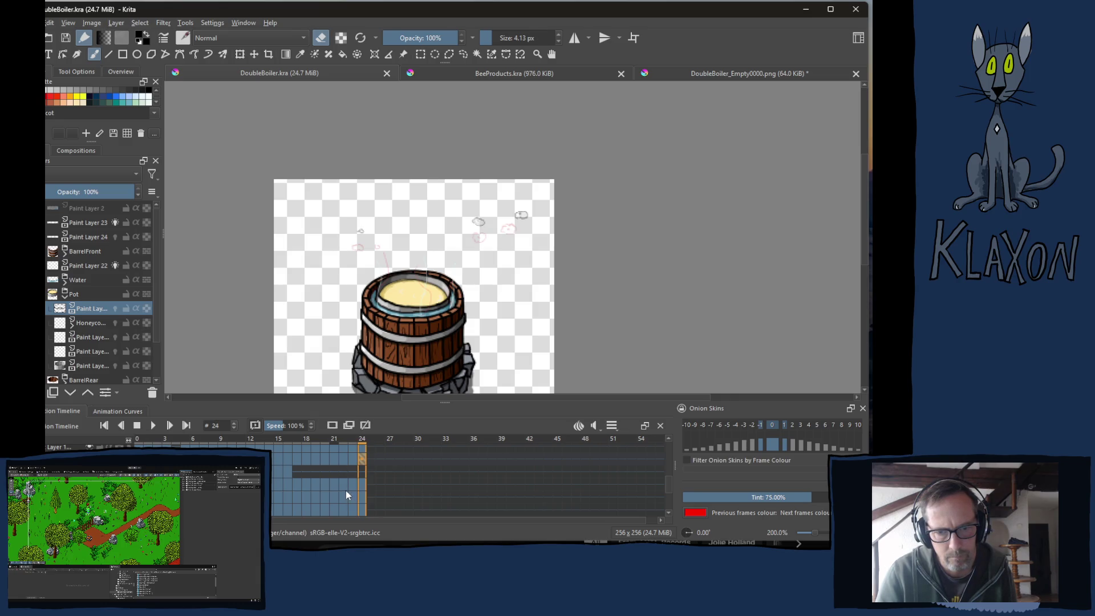
left_click(337, 462)
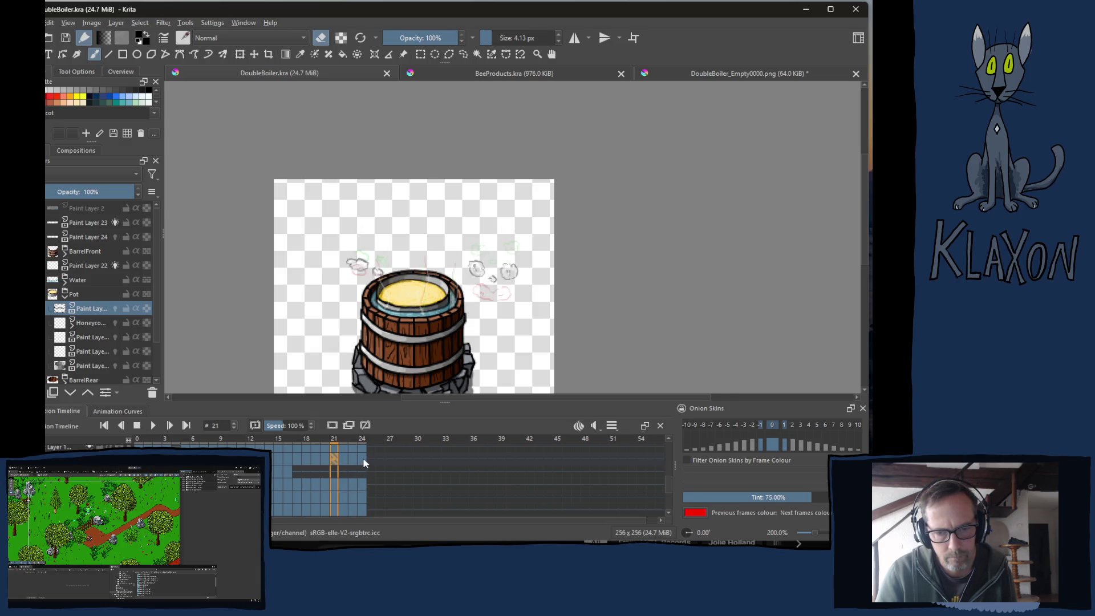
left_click(364, 463, "shift")
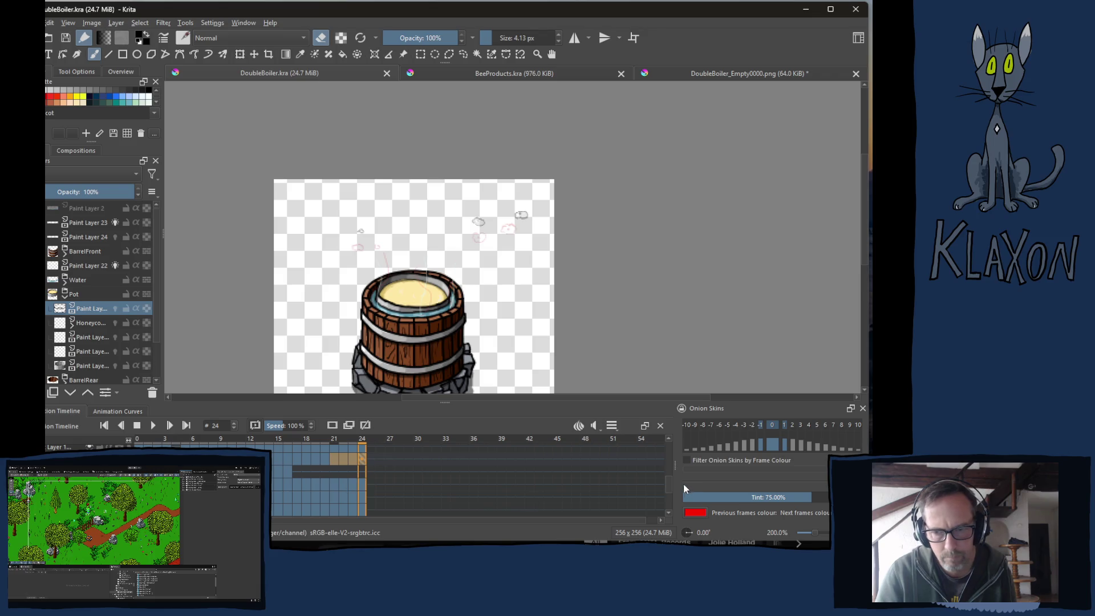
scroll(671, 486, "up", 1)
scroll(467, 485, "up", 2)
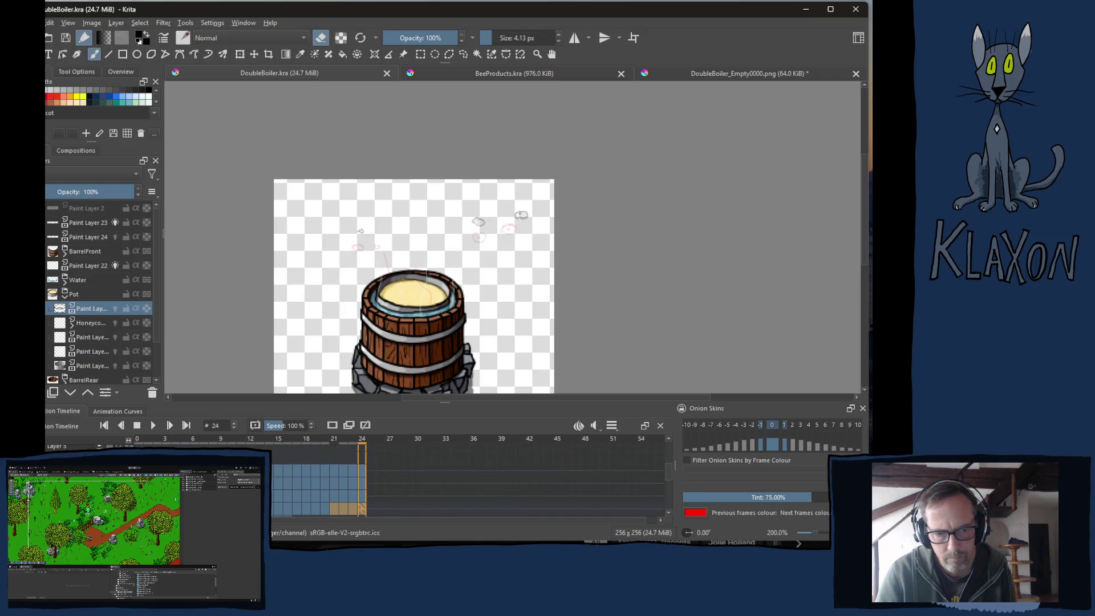
scroll(468, 485, "down", 2)
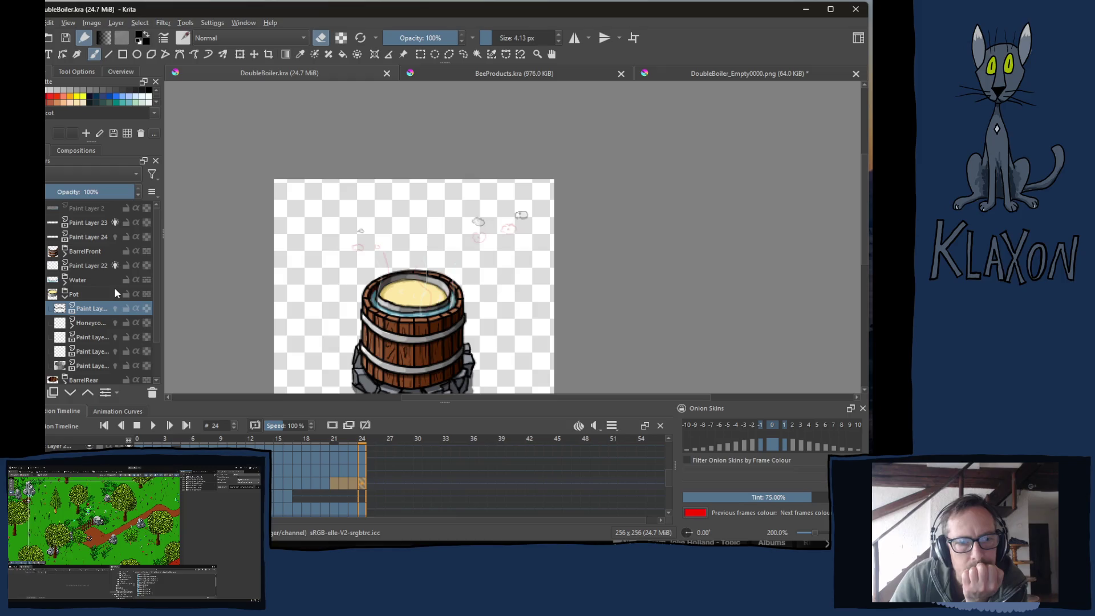
Expand the Water group, check its paint layers including Paint Layer 18, then select Paint Layer 22
left_click(81, 281)
left_click(65, 283)
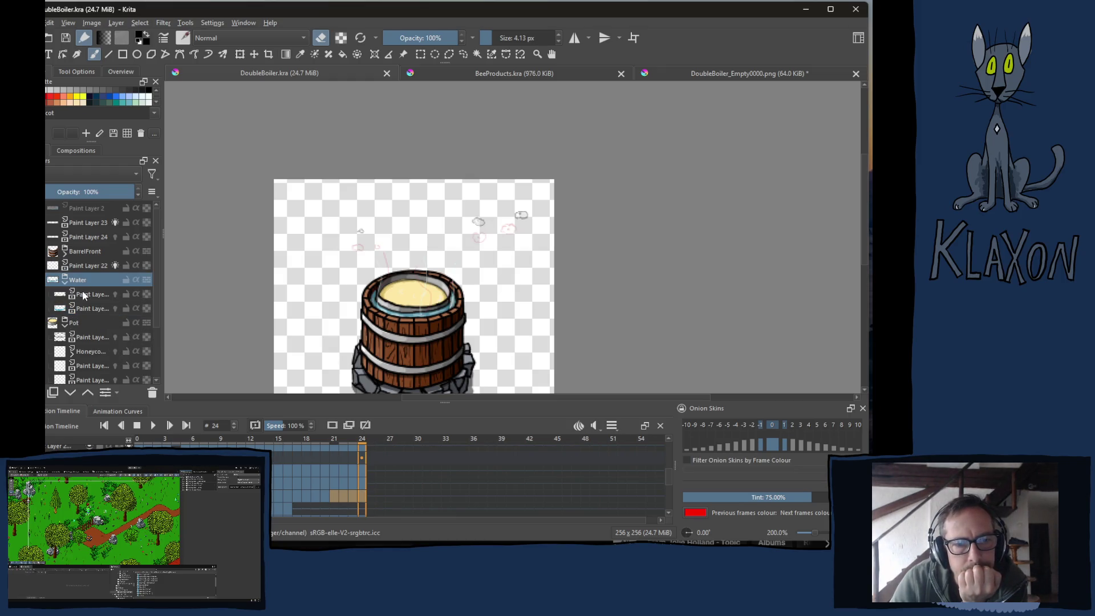
left_click(82, 293)
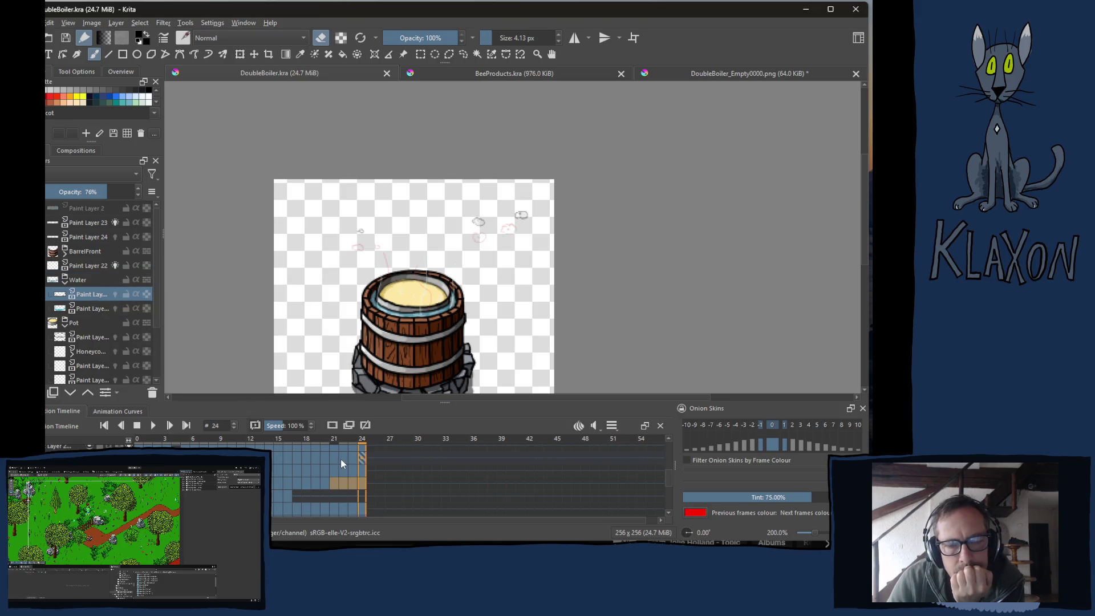
left_click(90, 309)
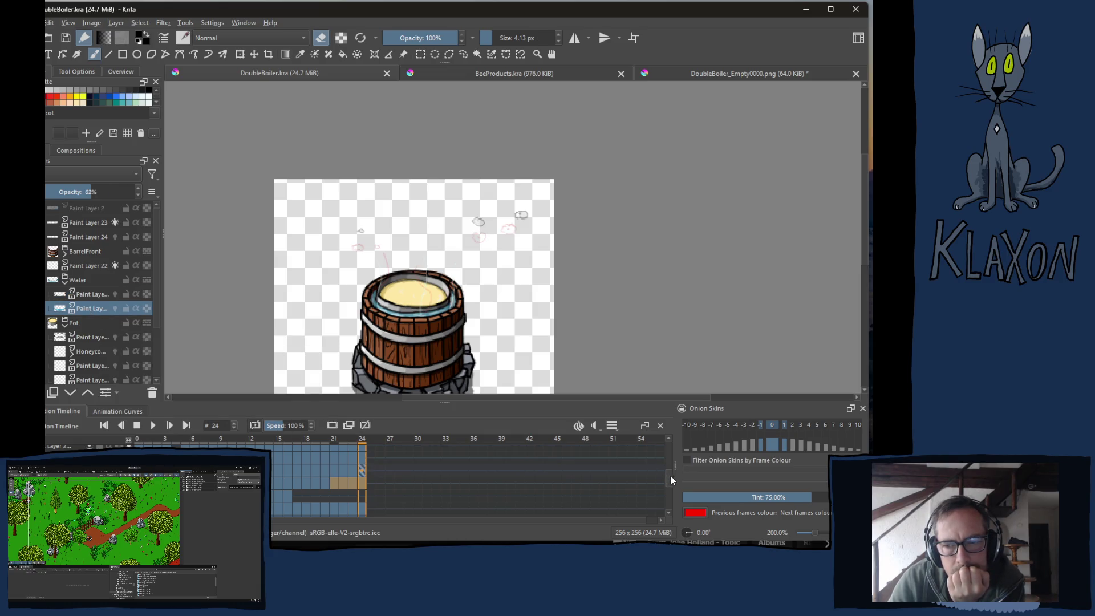
scroll(656, 452, "up", 3)
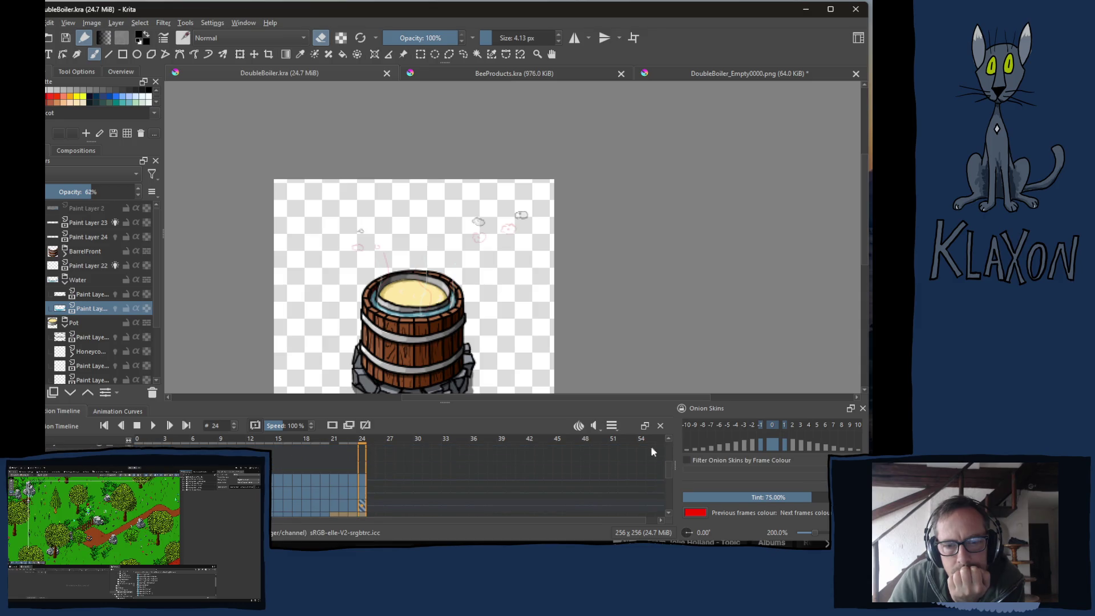
left_click(89, 265)
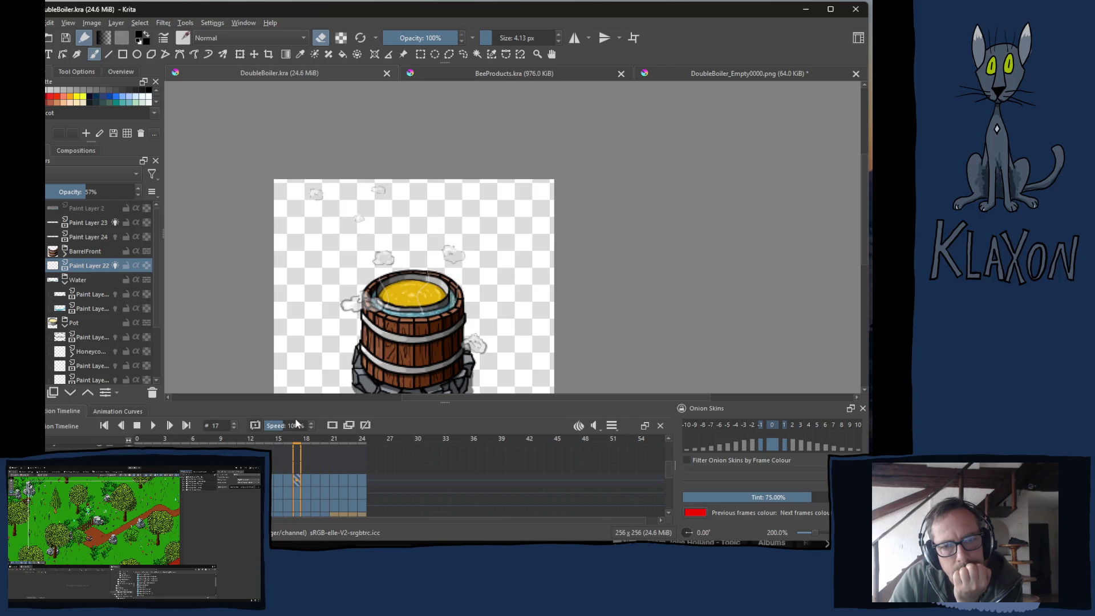
Stop the steam animation playback and show frame 17 on the timeline
key("space")
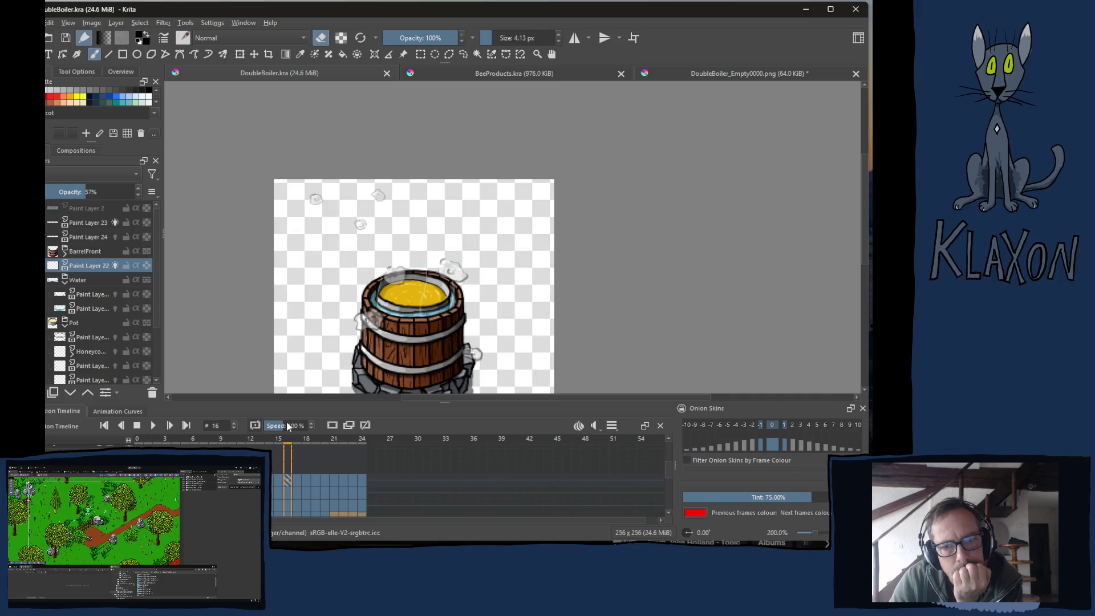
left_click(296, 480)
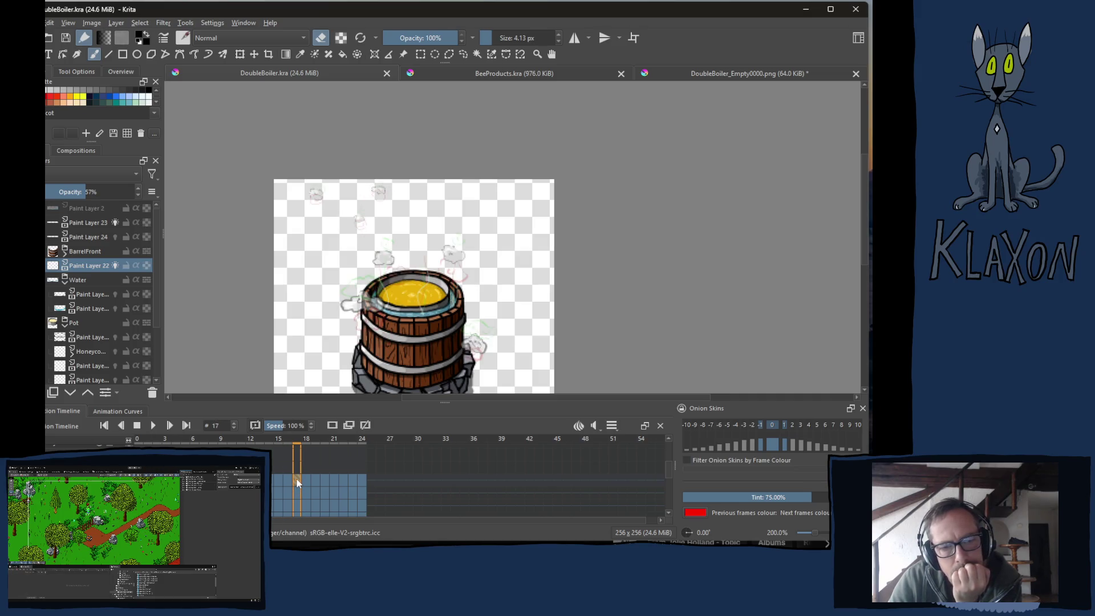
right_click(297, 482)
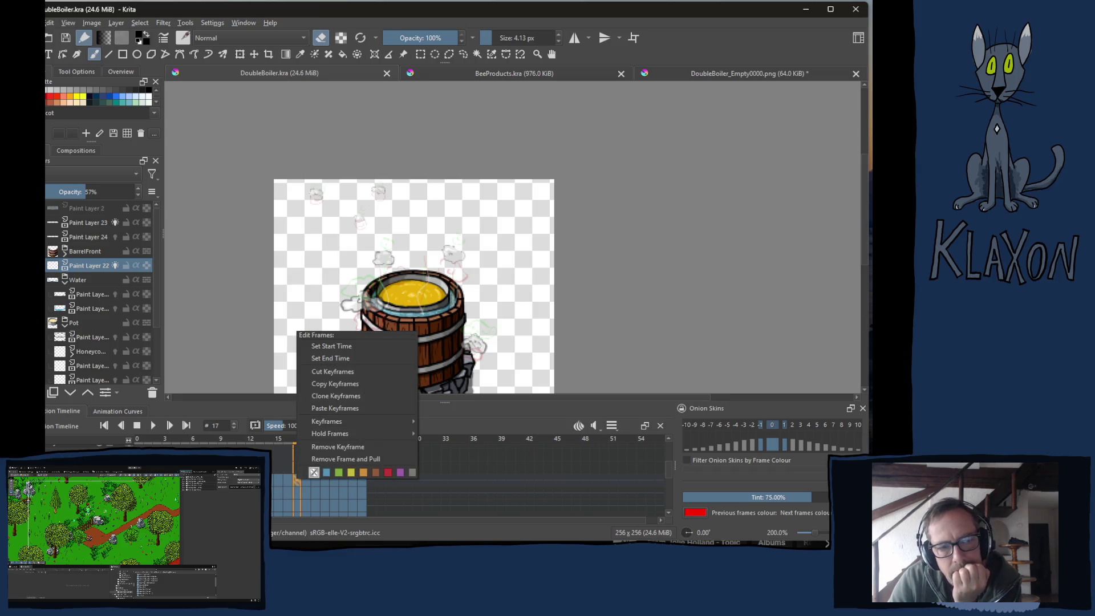
key("Escape")
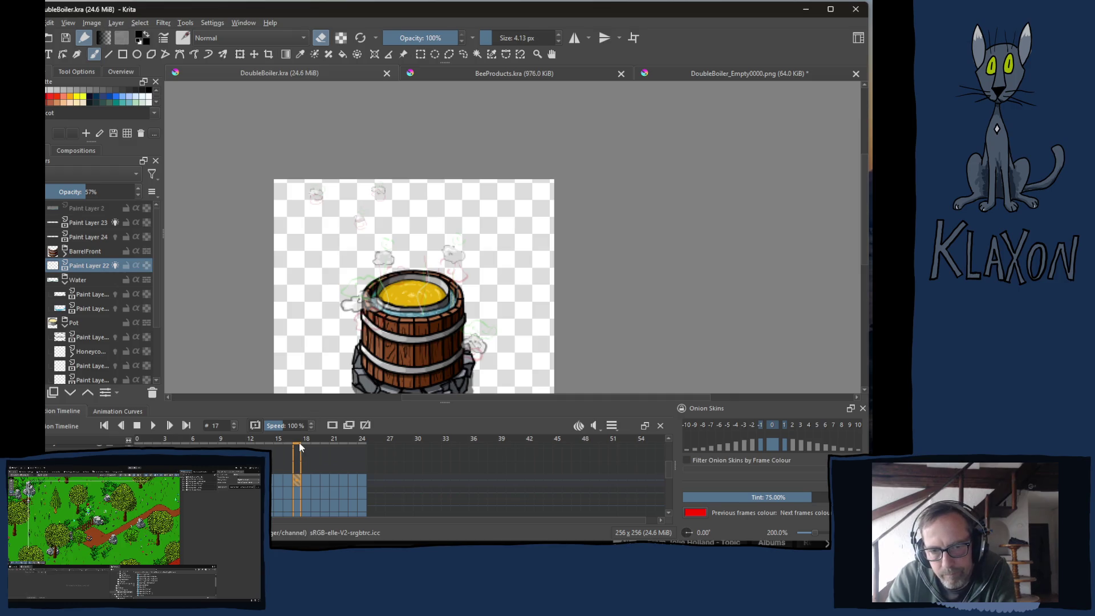
mouse_move(299, 443)
left_mouse_down()
mouse_move(240, 436)
mouse_move(353, 425)
mouse_move(333, 432)
left_mouse_up()
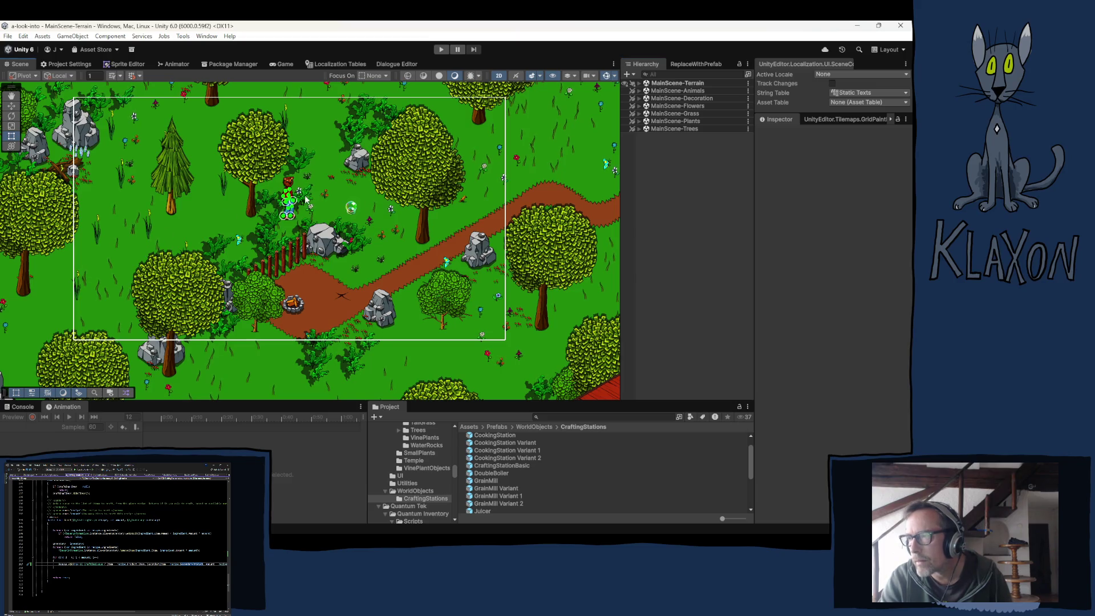
Pan the Unity scene view across the forest map, ending with the Rect tool active
mouse_move(306, 189)
left_mouse_down()
mouse_move(310, 207)
mouse_move(323, 201)
left_mouse_up()
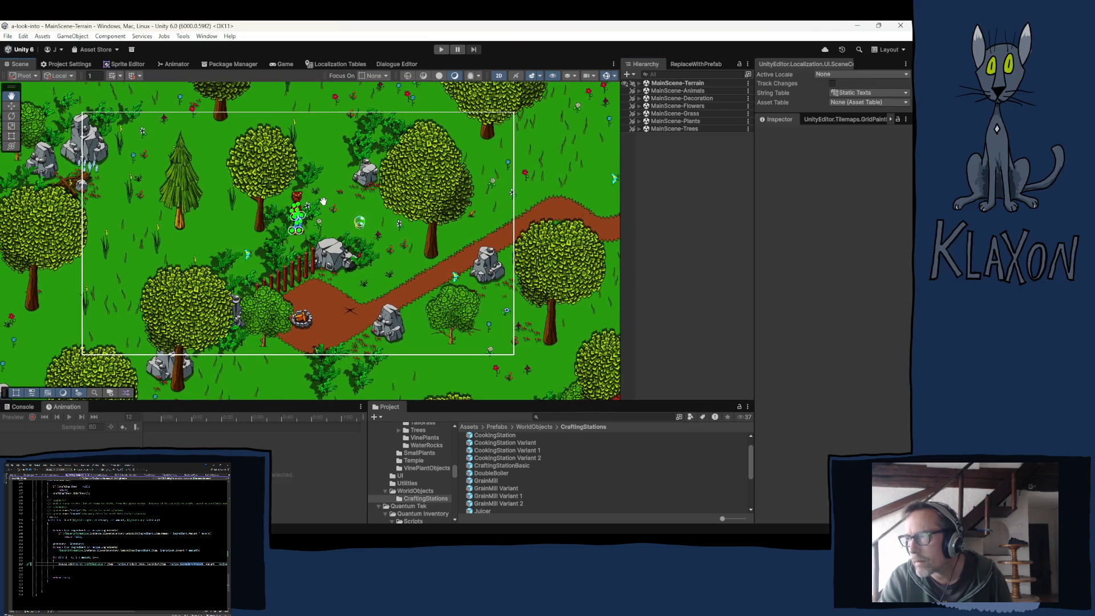
key("t")
key("q")
mouse_move(346, 264)
left_mouse_down()
mouse_move(359, 262)
mouse_move(349, 277)
mouse_move(347, 268)
left_mouse_up()
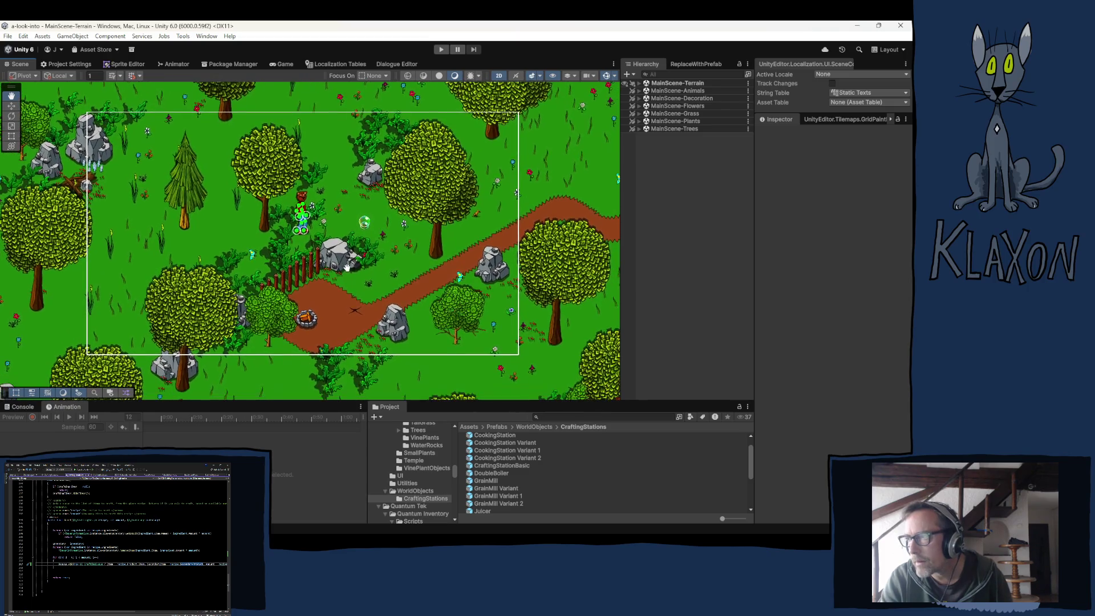
key("t")
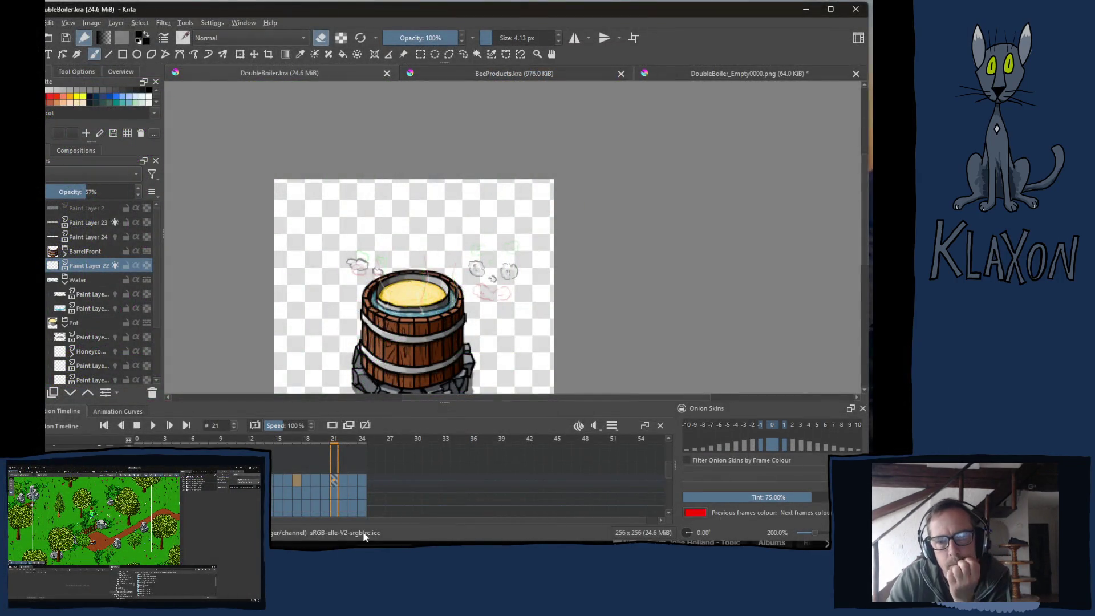
Make Paint Layer 9 in Group 11 active and briefly open the canvas pop-up palette
left_click(333, 451)
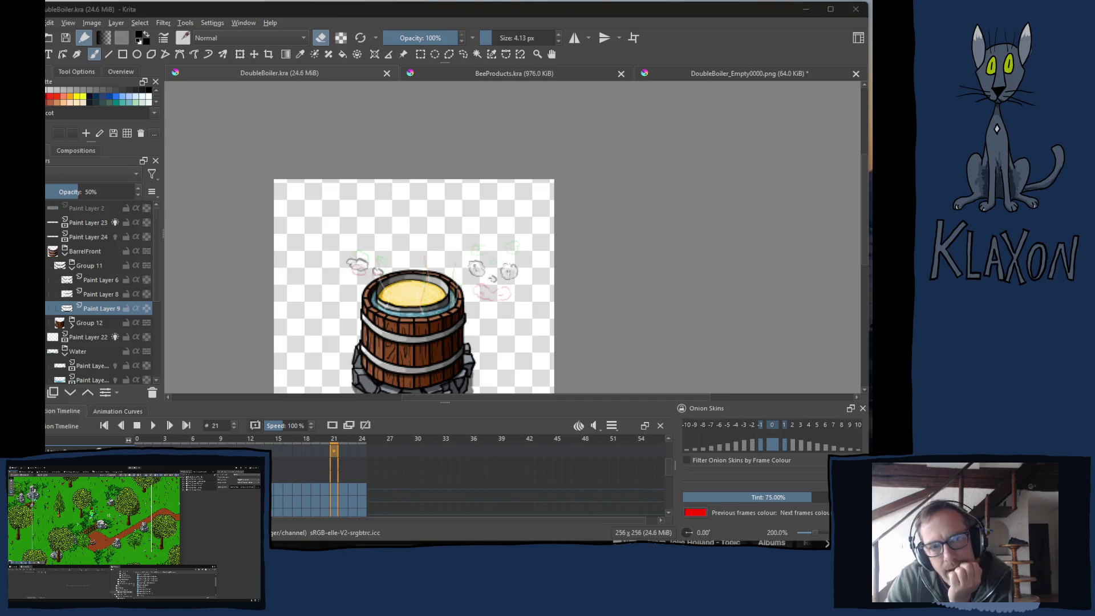
left_click(447, 11)
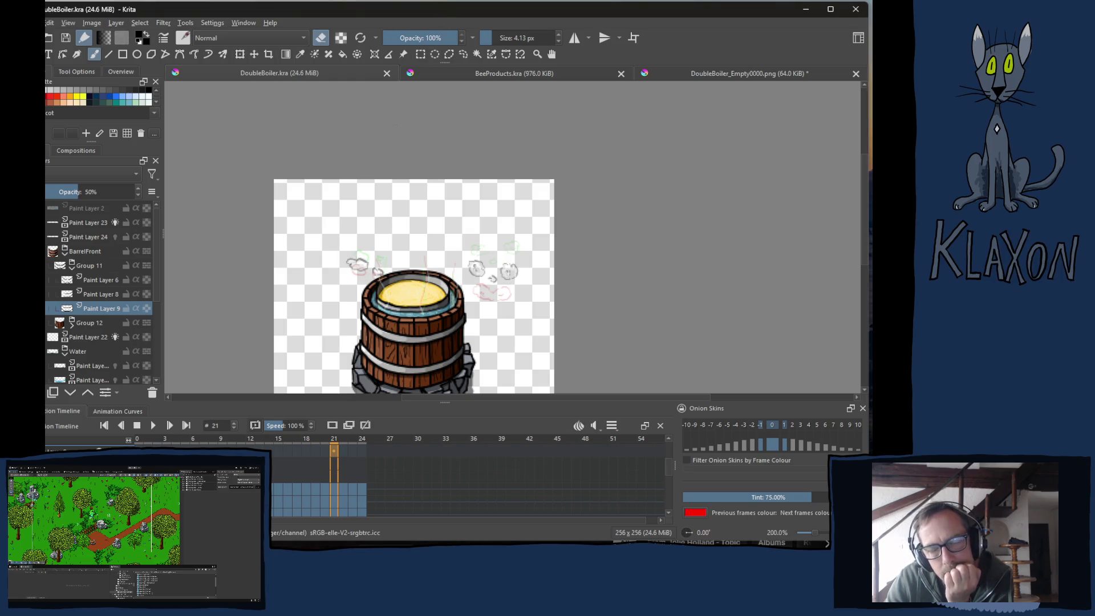
right_click(497, 251)
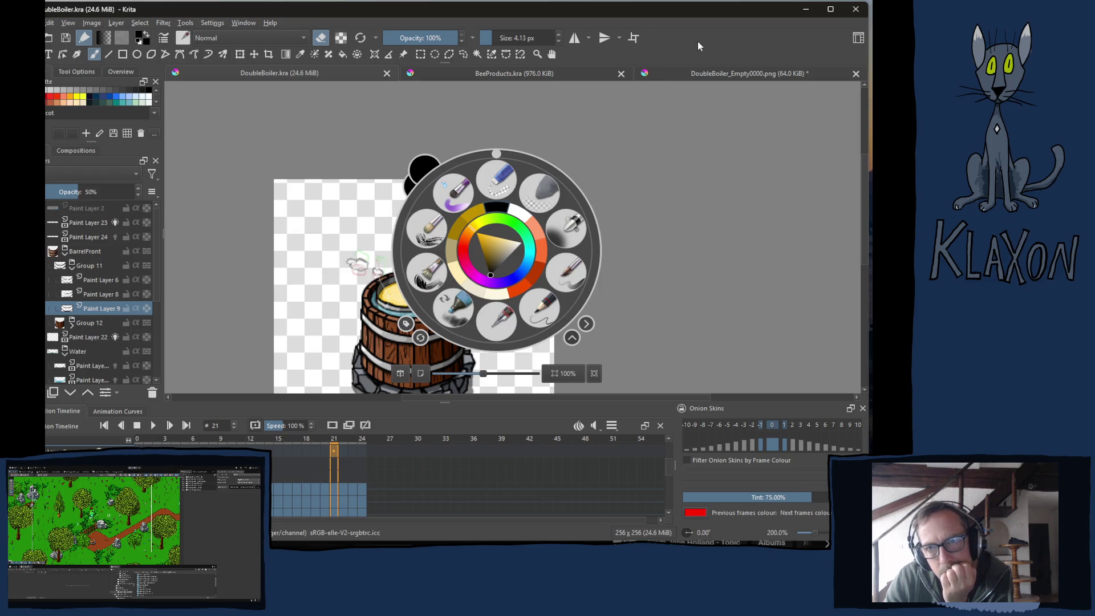
left_click(616, 234)
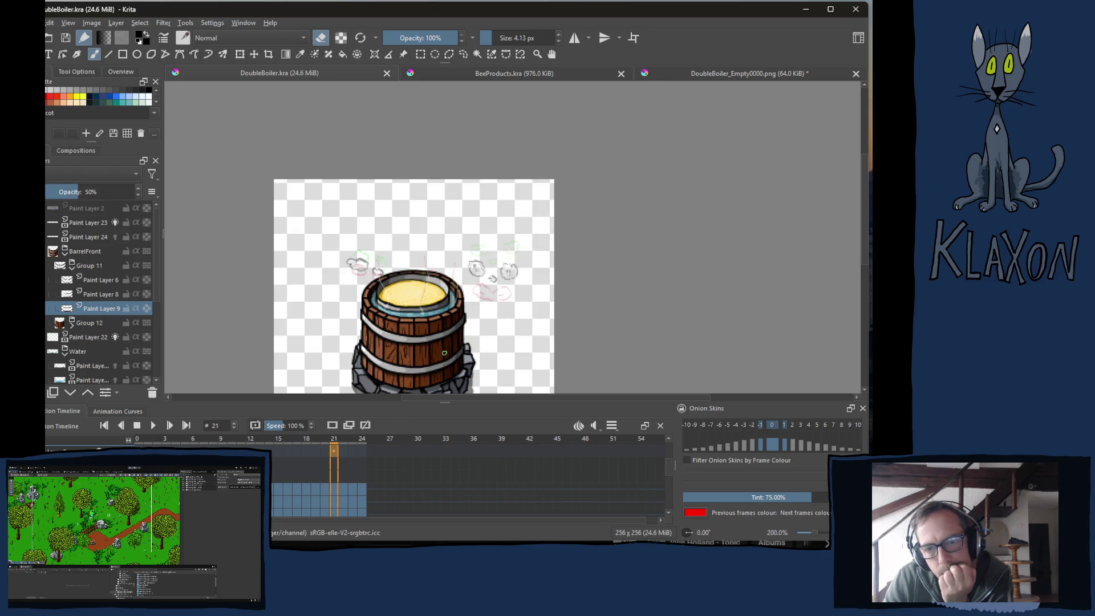